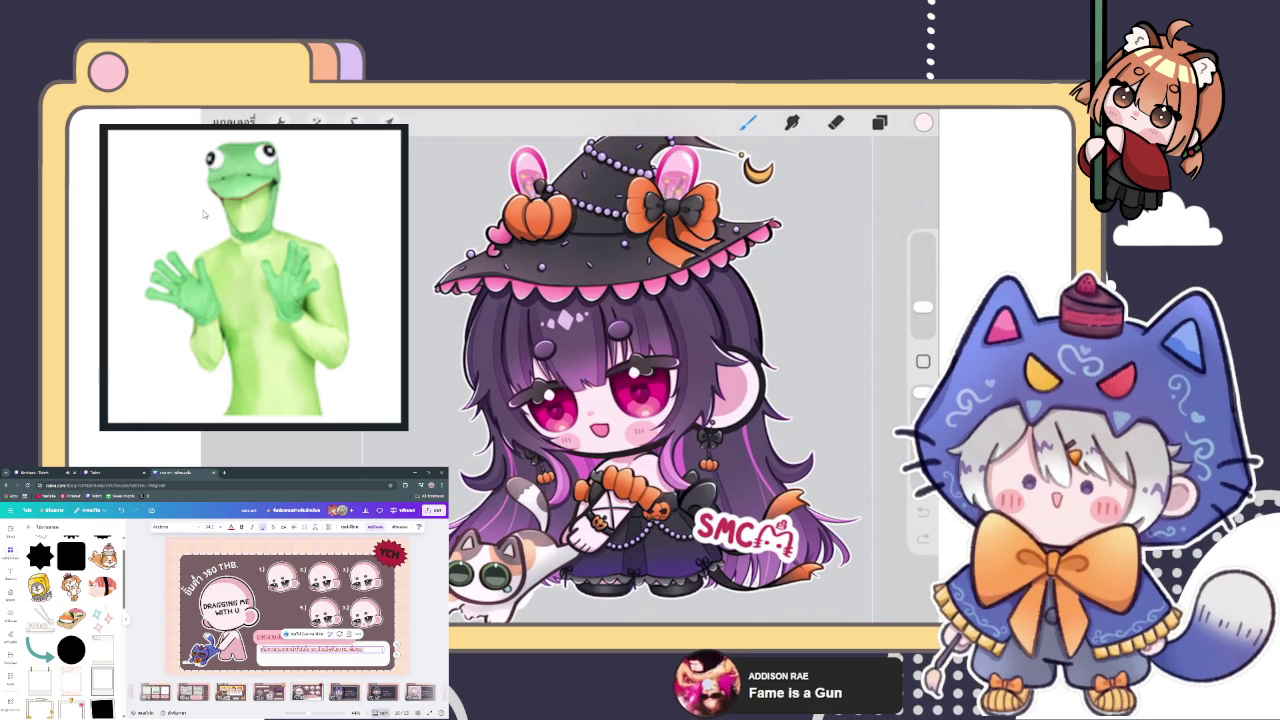
# Replace the description box contents with the pasted two-line Thai commission text.
pyautogui.write('ได้')
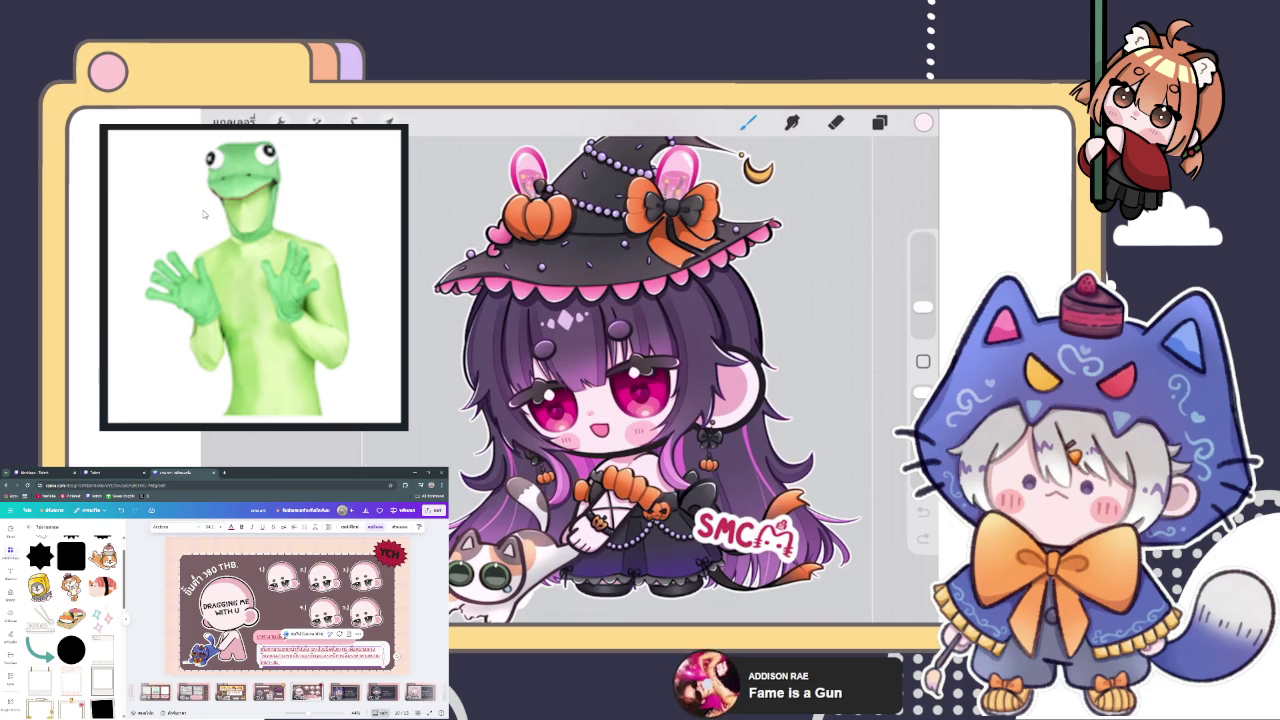
pyautogui.hotkey('ctrl', 'a')
pyautogui.hotkey('ctrl', 'v')
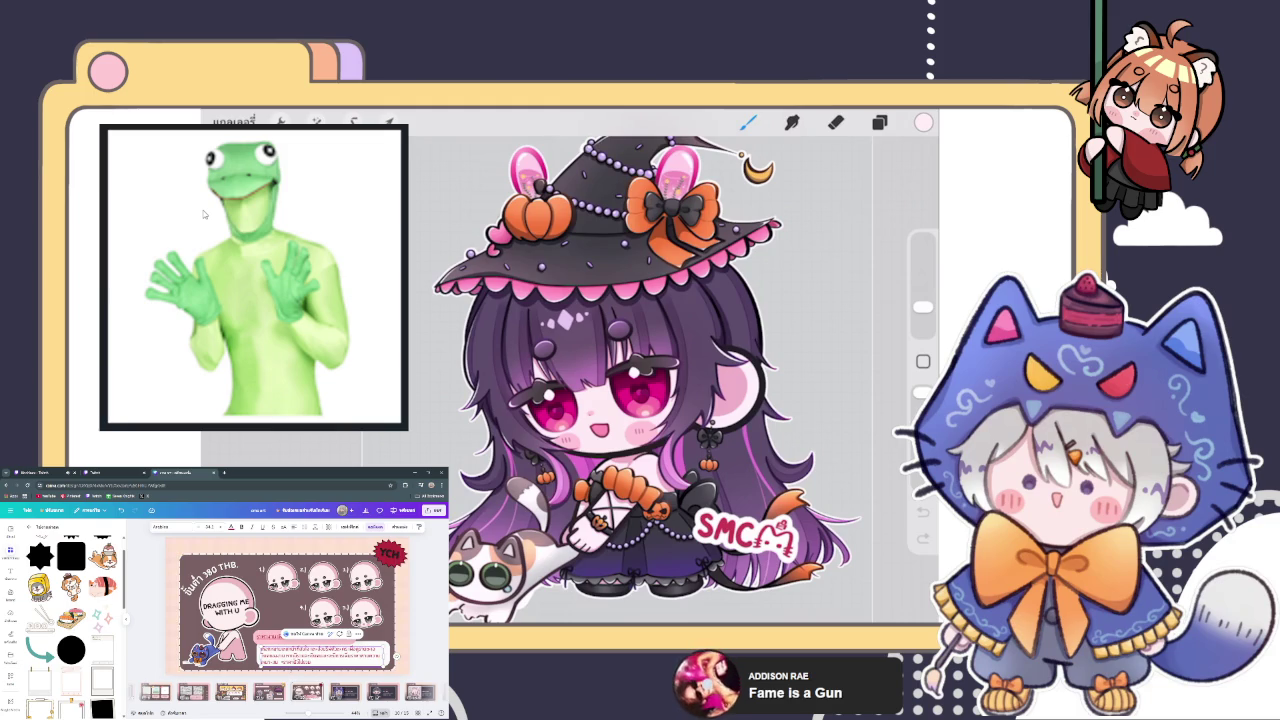
pyautogui.scroll(-3, 288, 692)
pyautogui.click(185, 692)
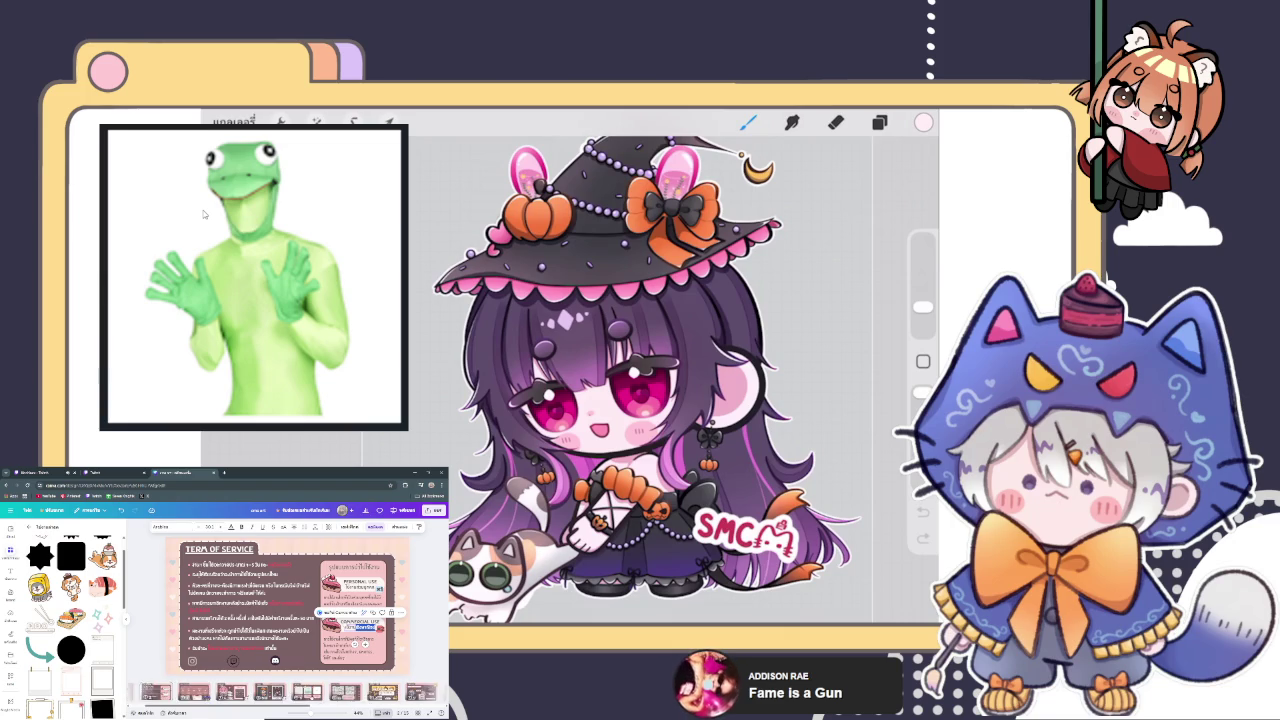
pyautogui.scroll(-5, 290, 605)
pyautogui.click(320, 655)
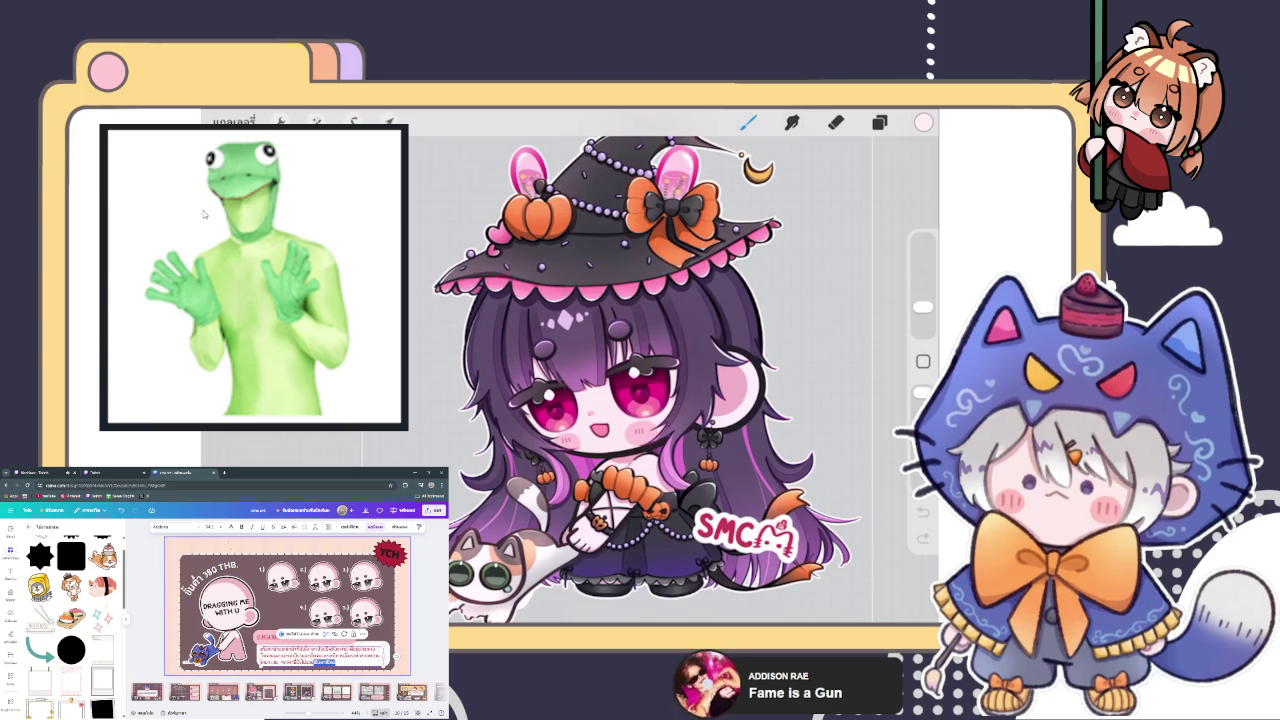
pyautogui.click(231, 526)
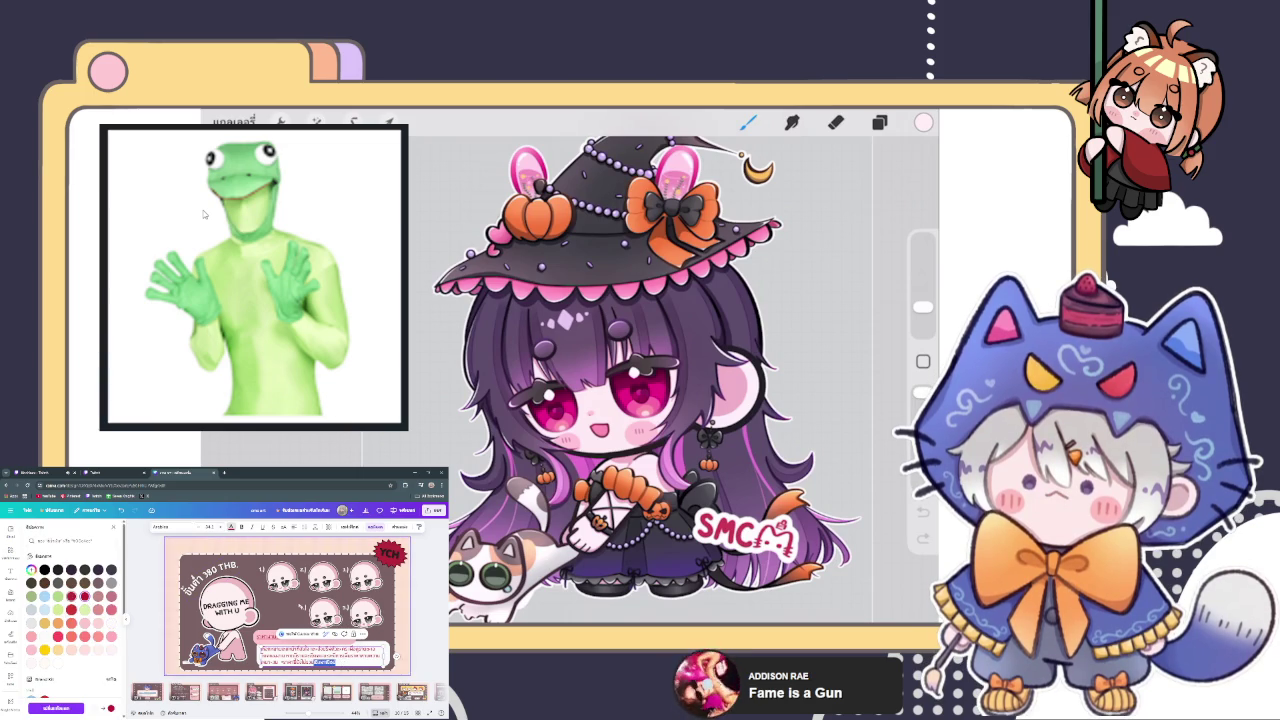
# Return to the sticker elements, select the pink label text box, then switch to the Twitch stream manager.
pyautogui.click(10, 556)
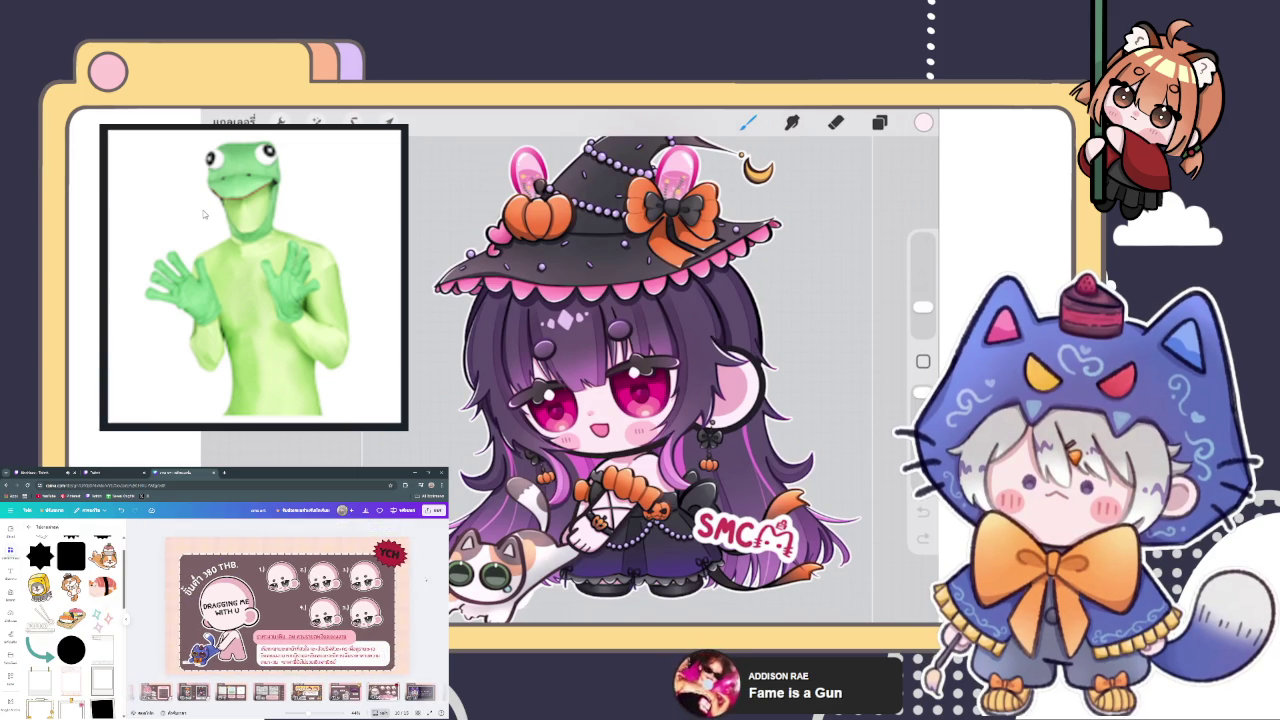
pyautogui.click(300, 636)
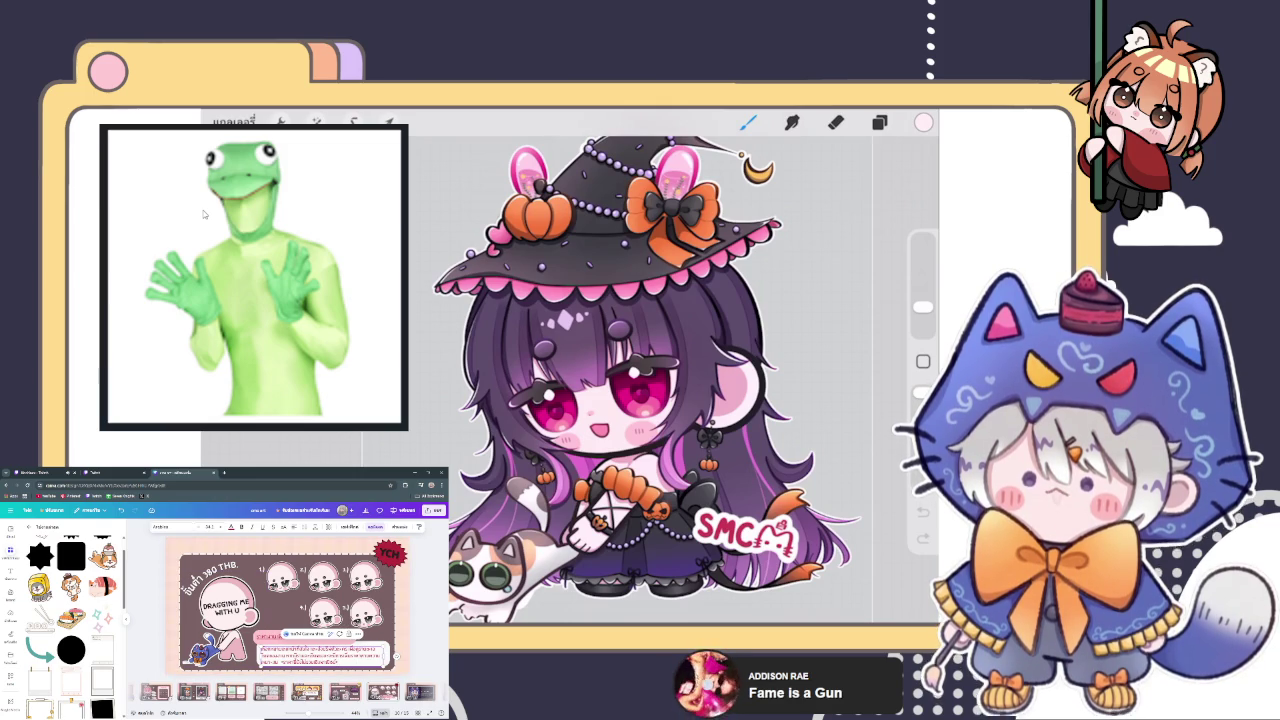
pyautogui.click(98, 471)
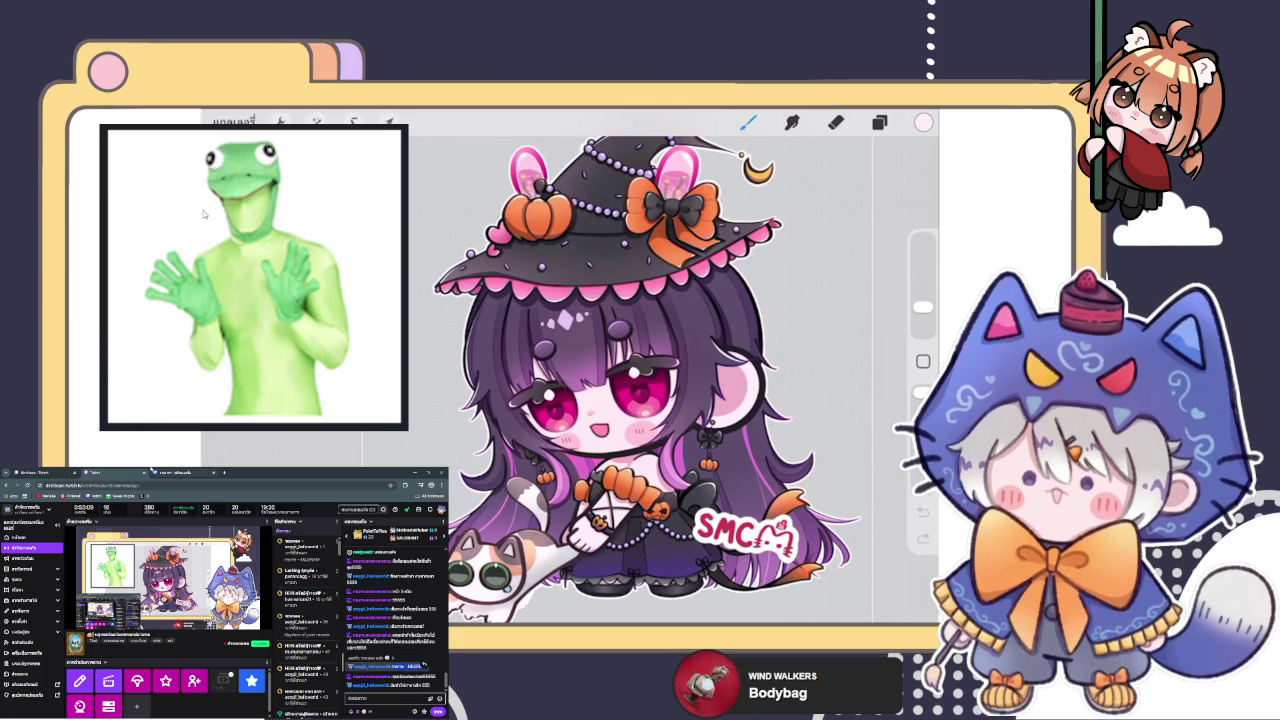
# Flip between the Twitch dashboard and Canva tabs, ending back on the Canva YCH design.
pyautogui.hotkey('ctrl', '3')
pyautogui.hotkey('ctrl', '1')
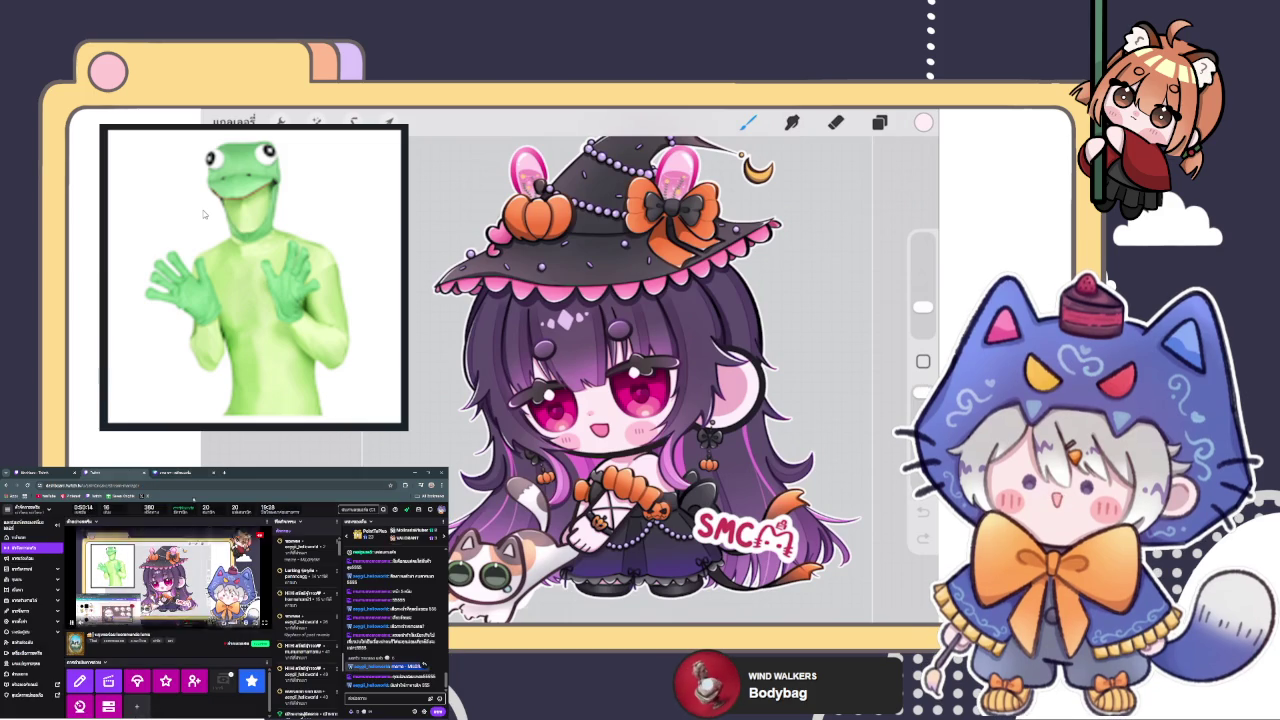
pyautogui.hotkey('ctrl', '3')
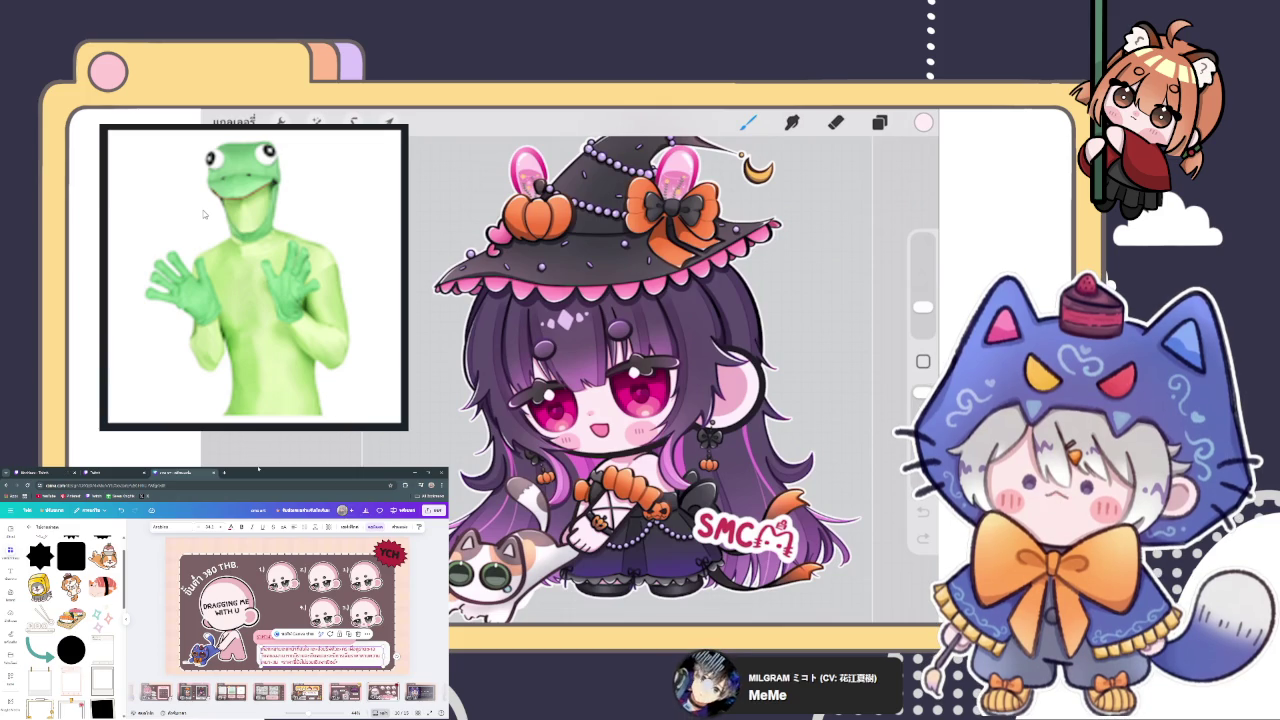
pyautogui.click(115, 471)
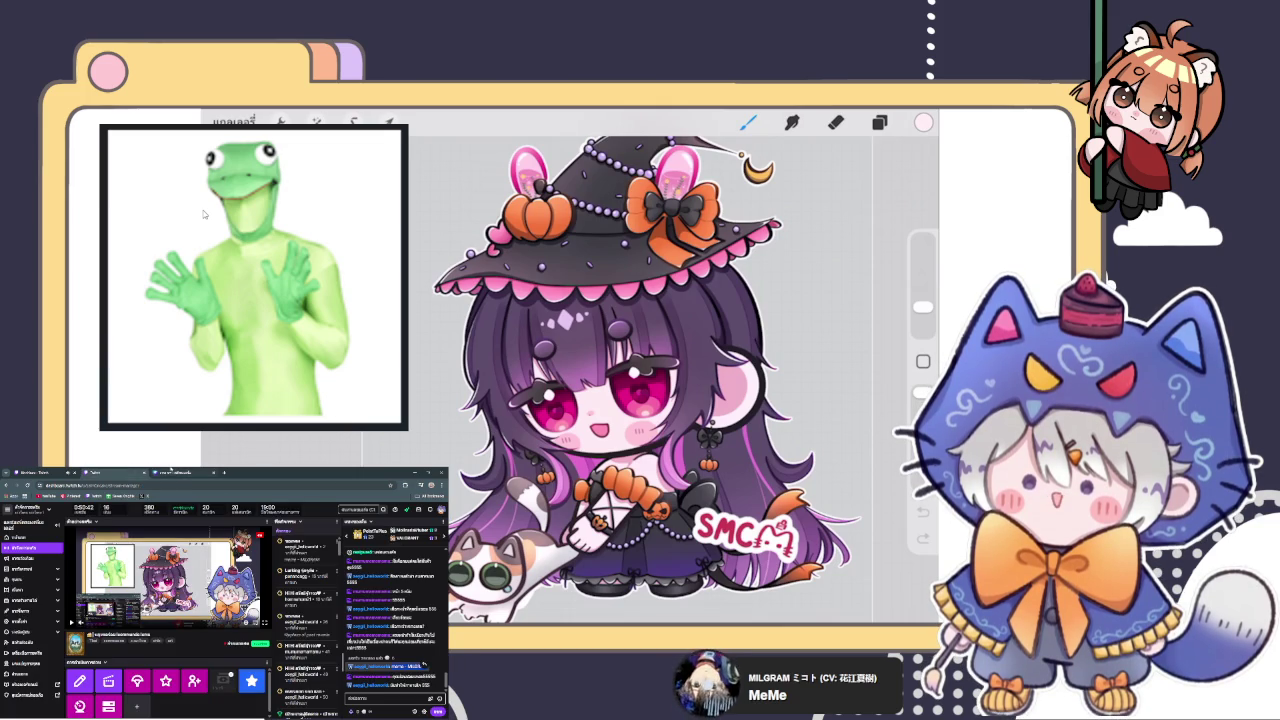
pyautogui.click(165, 471)
pyautogui.click(128, 471)
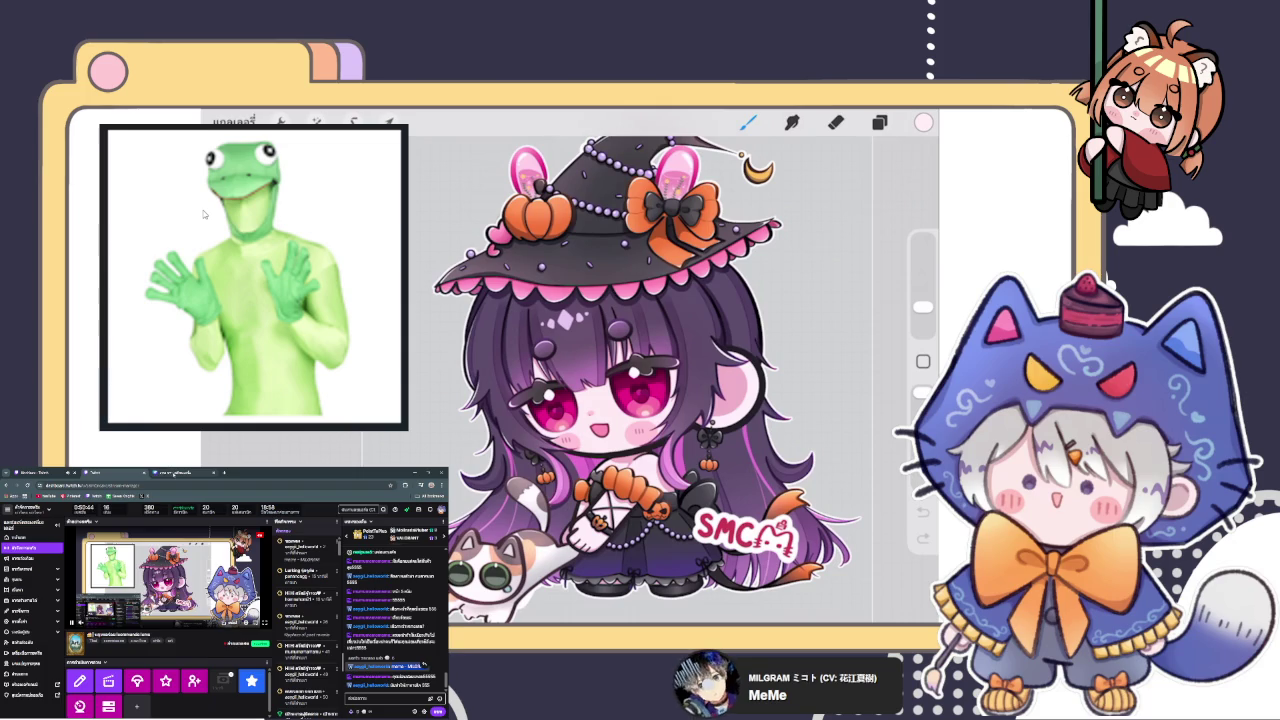
pyautogui.click(165, 471)
pyautogui.click(165, 471)
pyautogui.click(128, 471)
pyautogui.click(170, 471)
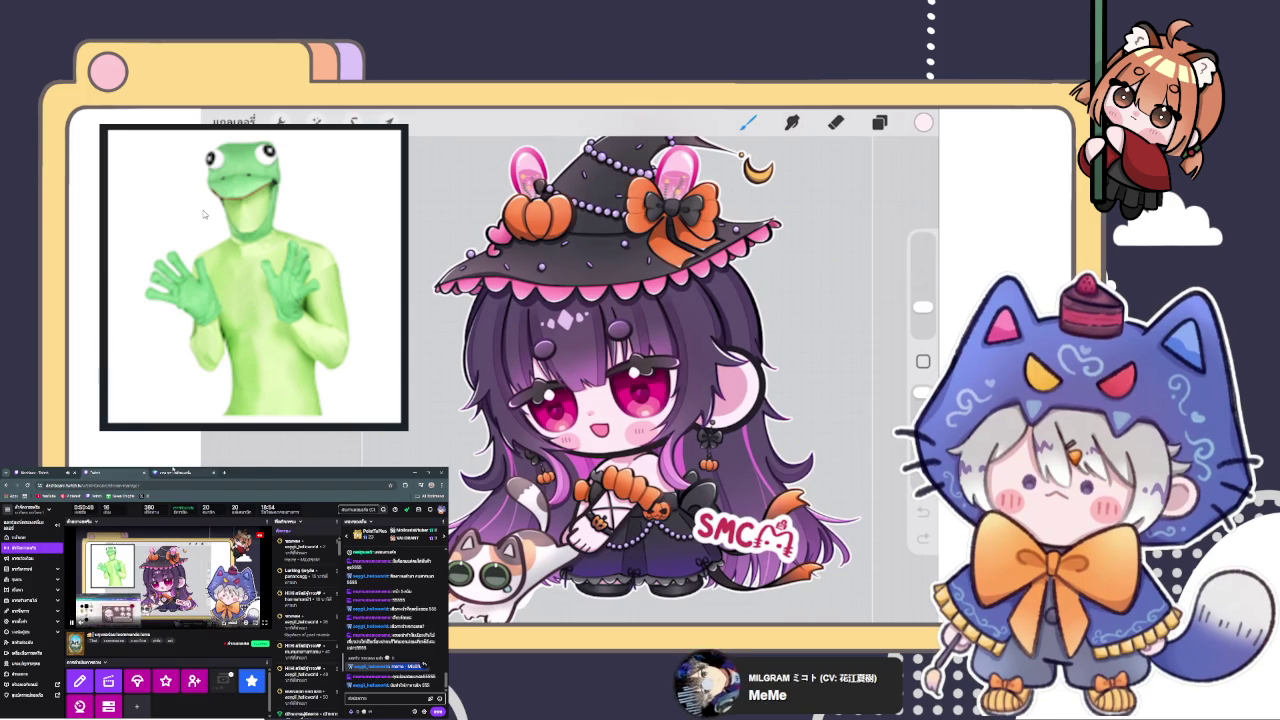
pyautogui.click(185, 472)
pyautogui.click(128, 471)
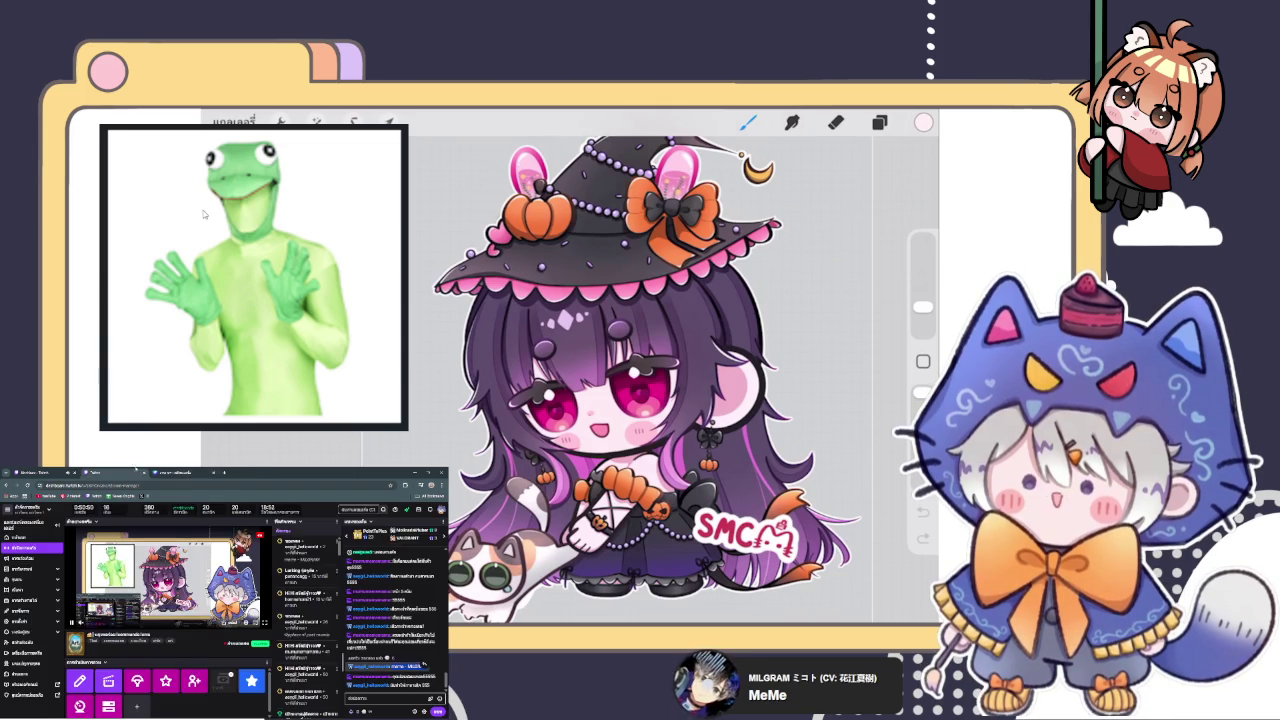
pyautogui.click(170, 471)
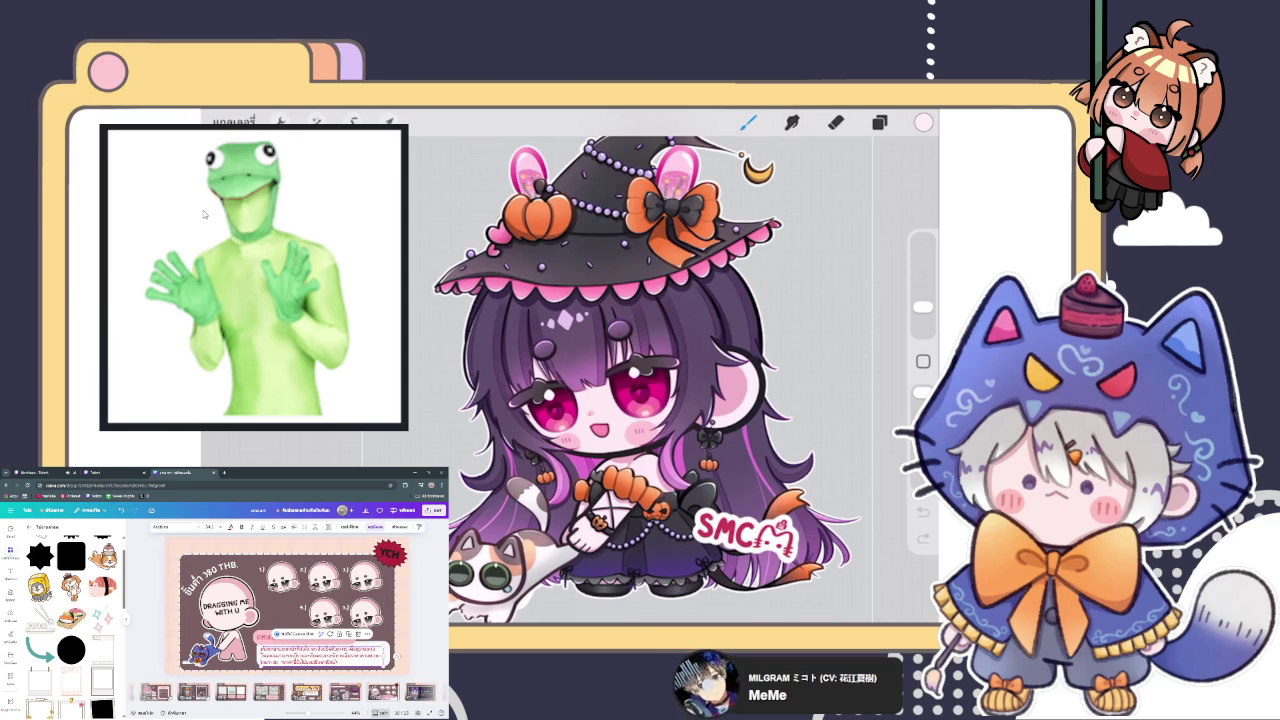
# Edit the description text beneath the pink label and centre its lines.
pyautogui.hotkey('ctrl', 'a')
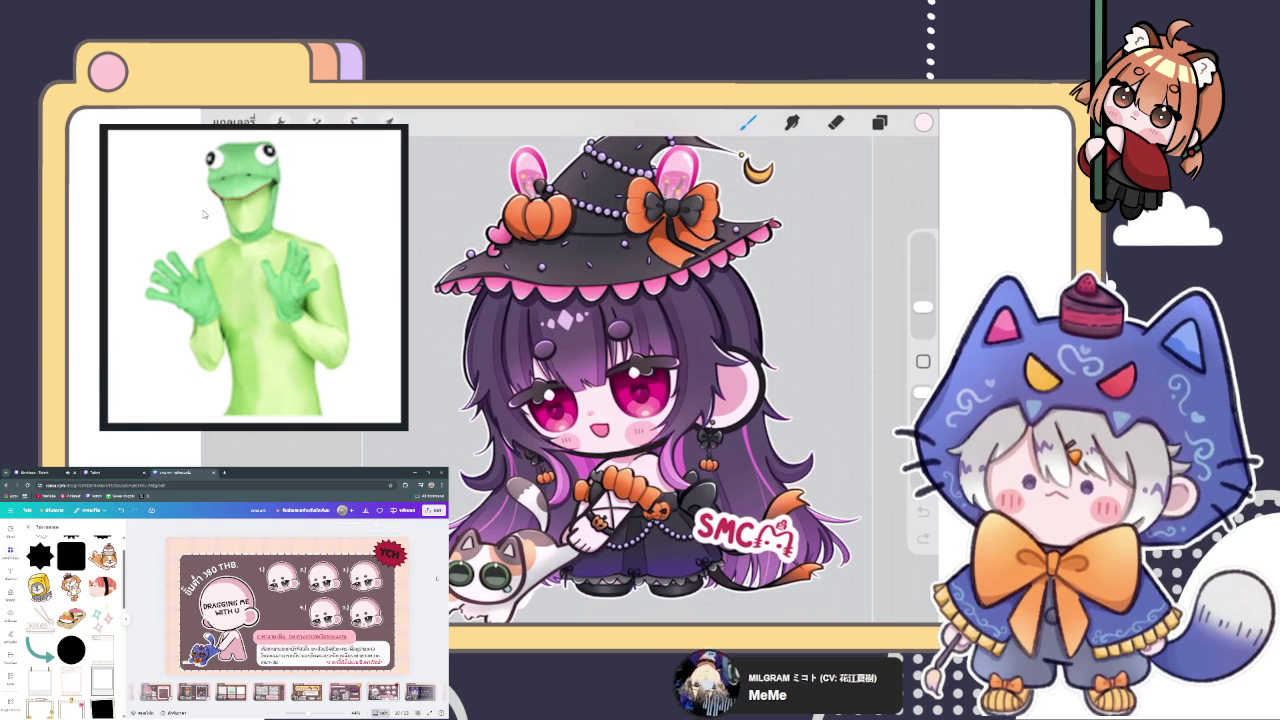
pyautogui.click(322, 655)
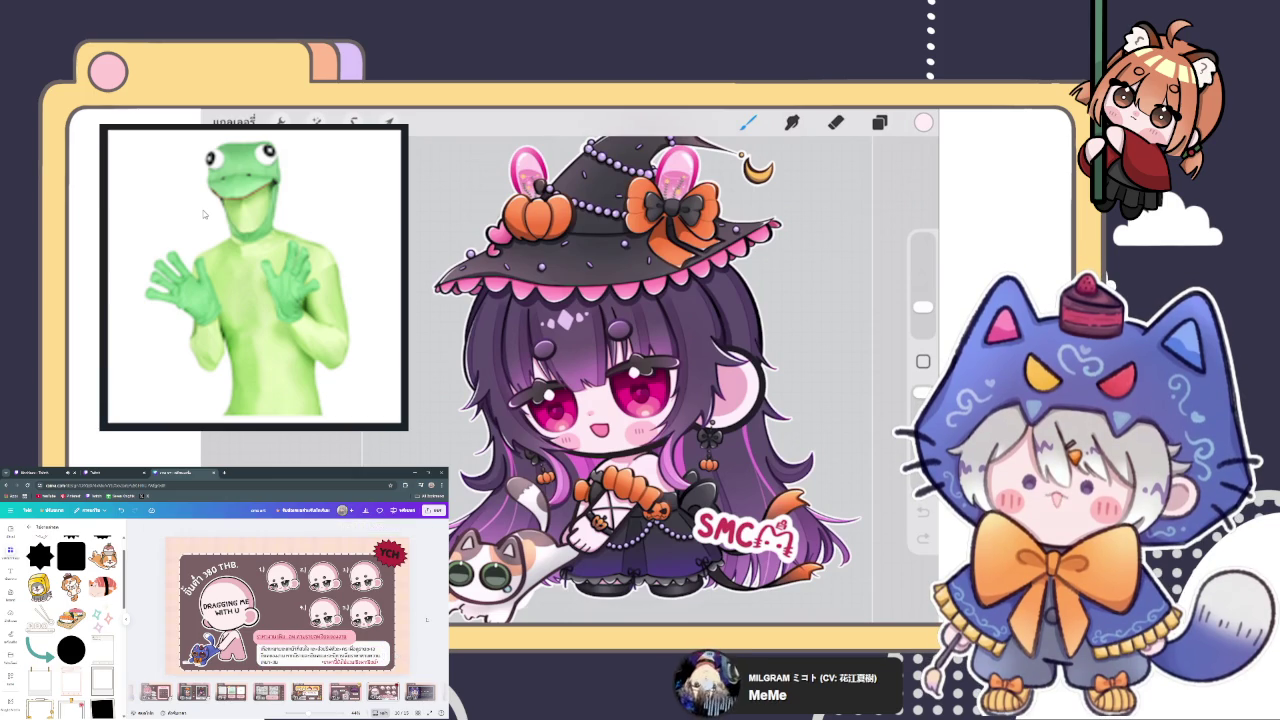
pyautogui.click(322, 655)
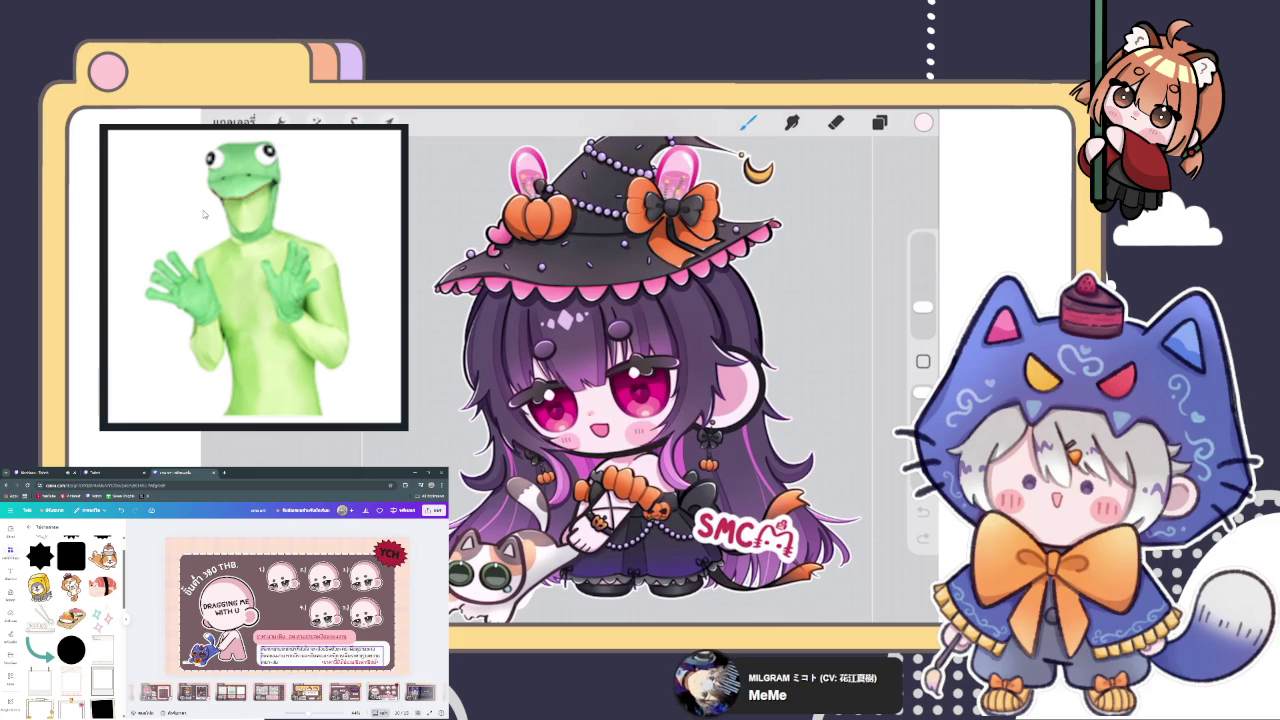
pyautogui.click(285, 635)
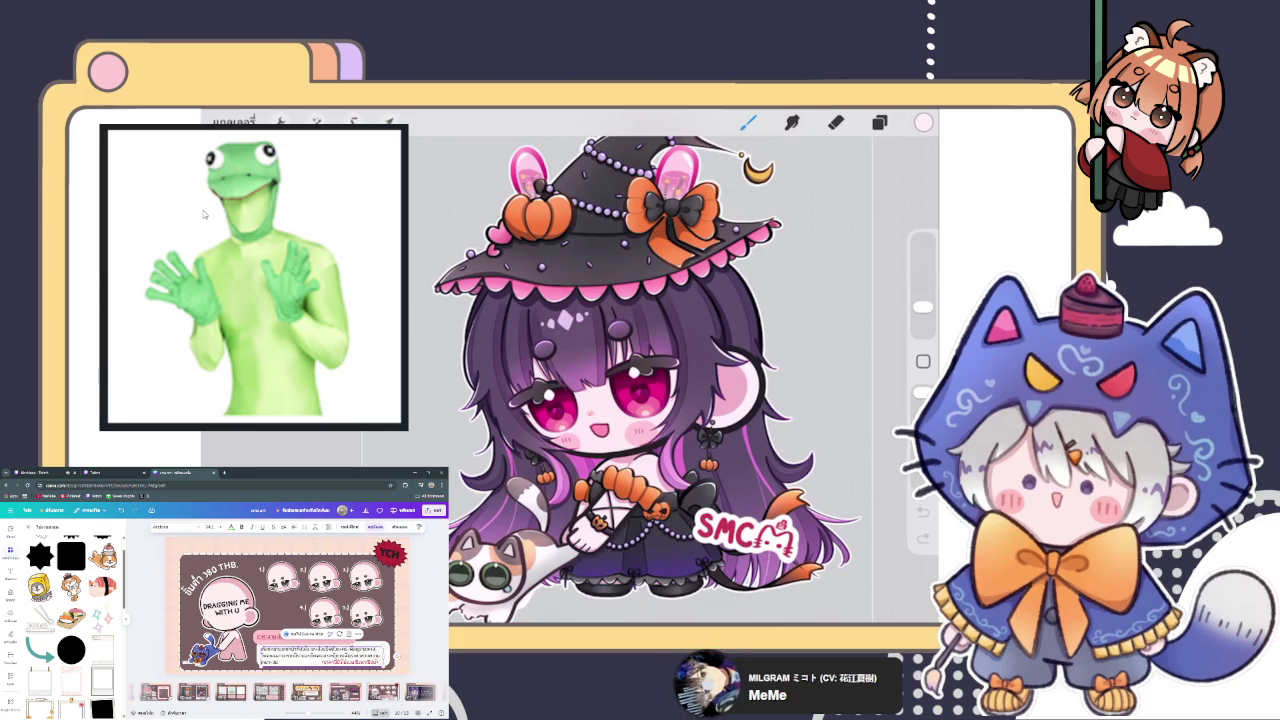
pyautogui.click(322, 662)
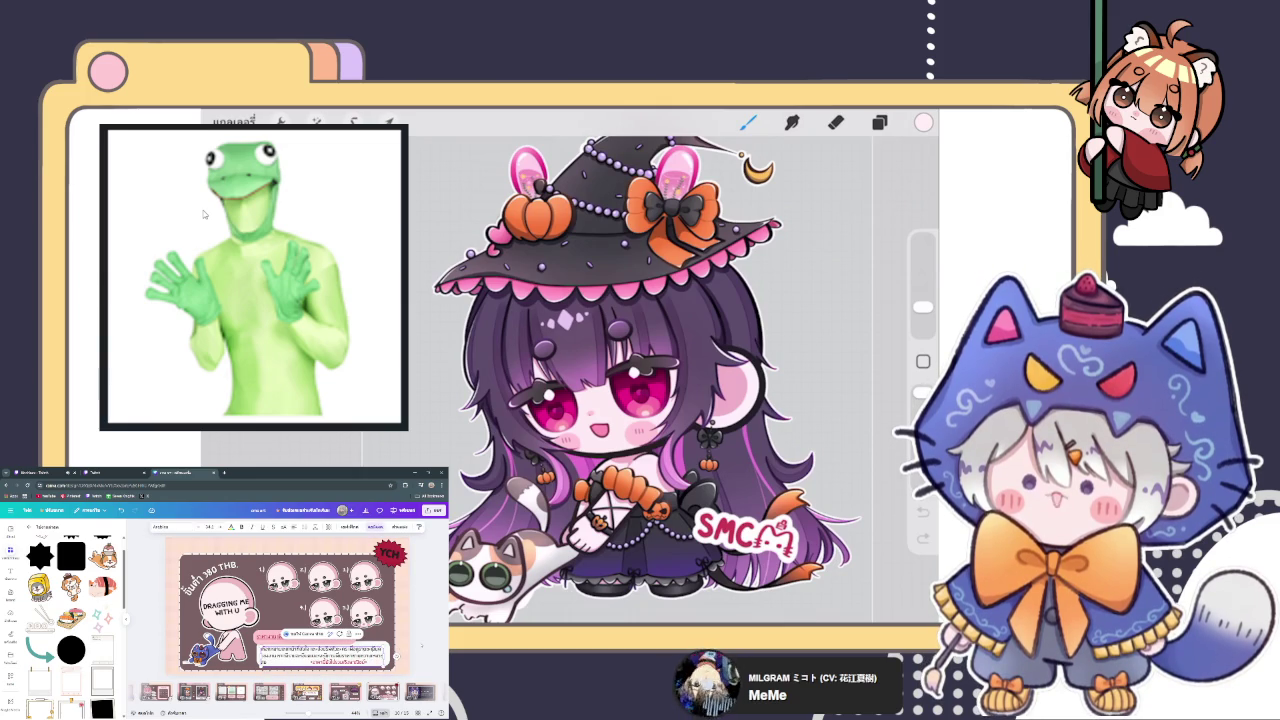
pyautogui.press('Escape')
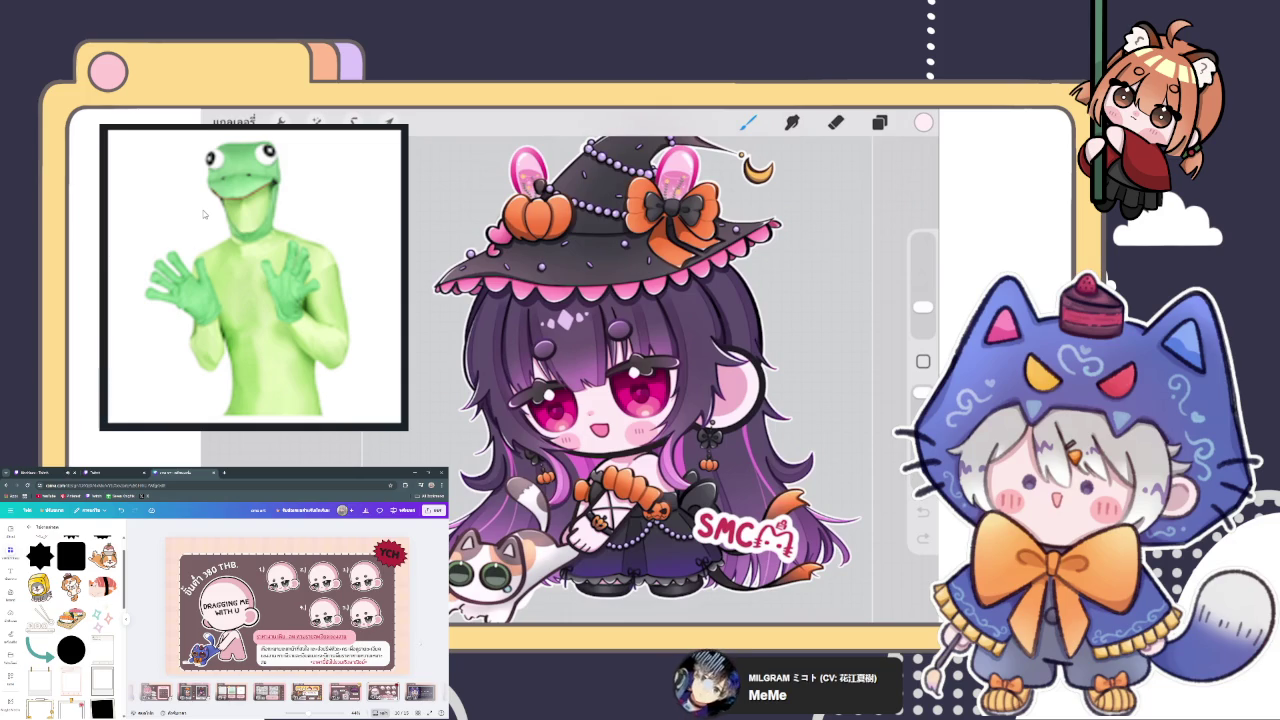
pyautogui.click(320, 655)
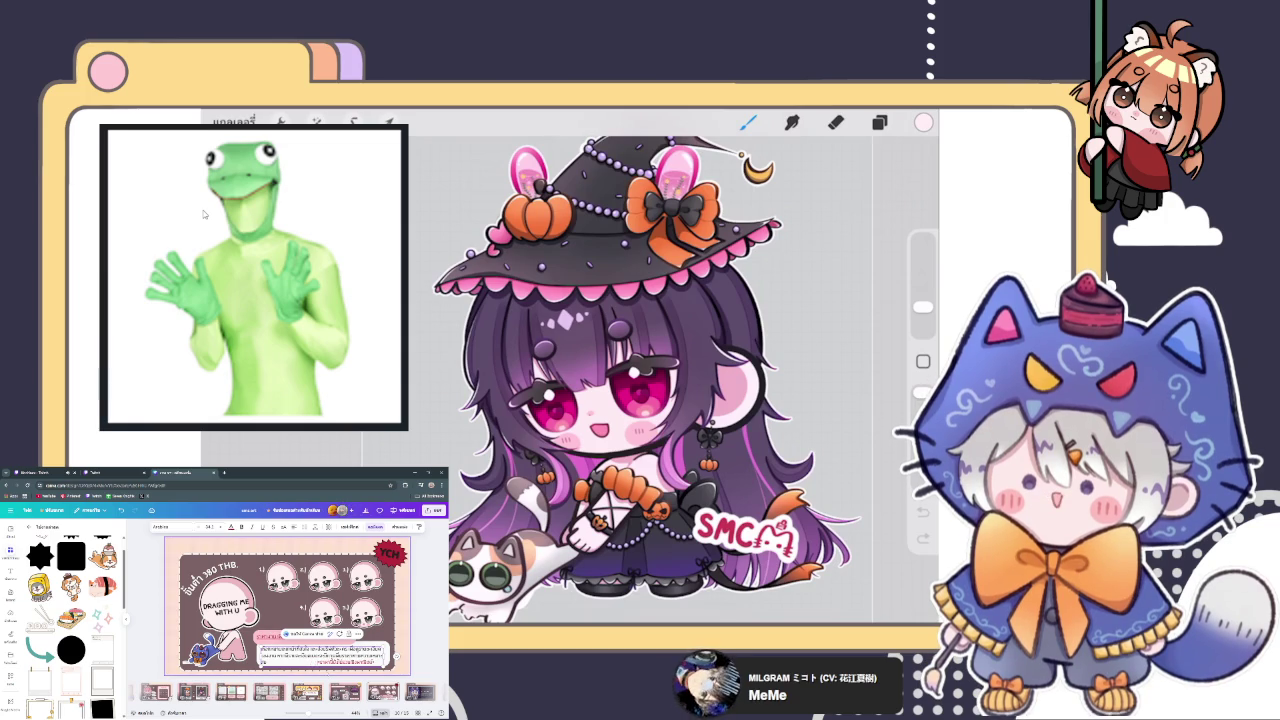
pyautogui.press('Escape')
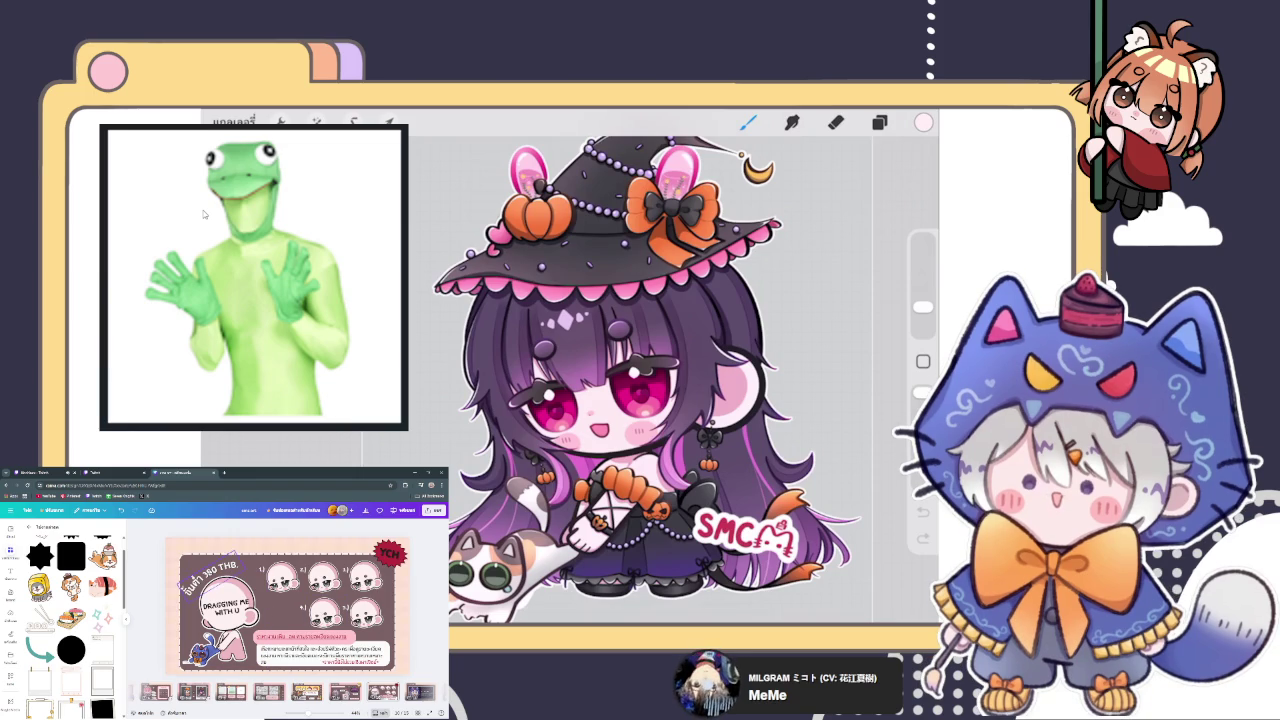
pyautogui.click(227, 603)
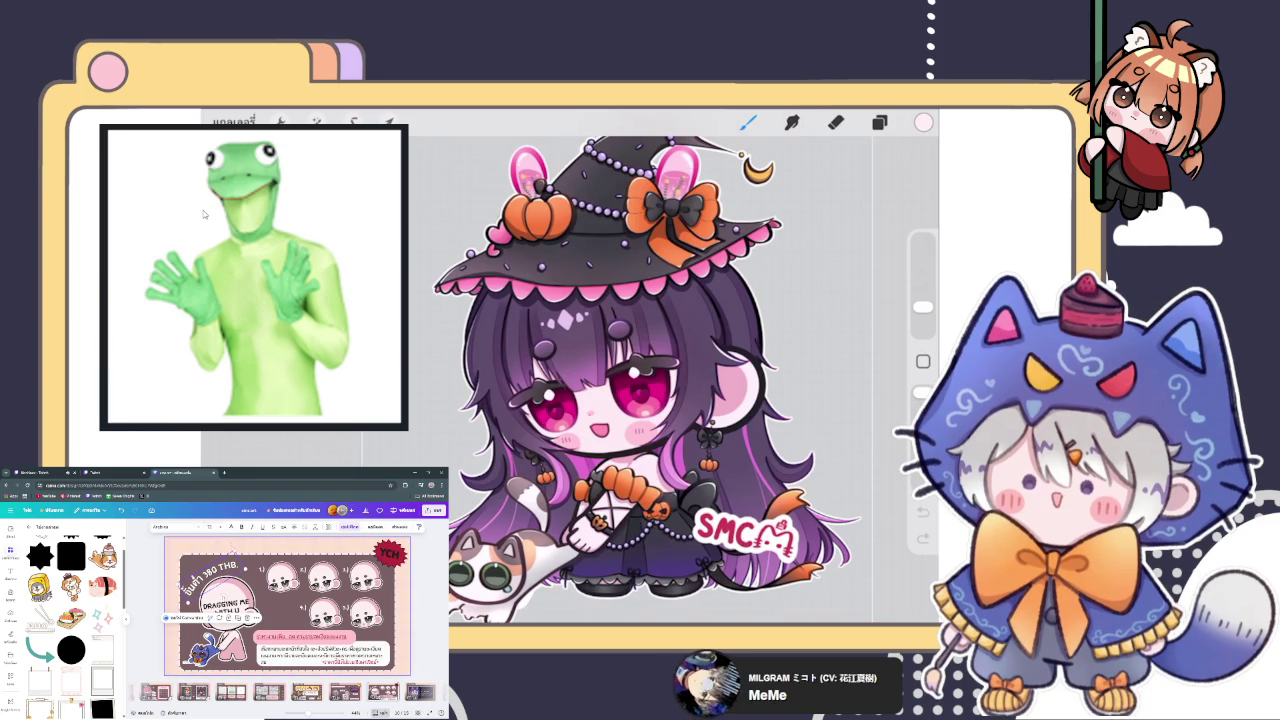
# Give the DRAGGING ME WITH U heading a new palette colour, then view the SUBBADGE PRICE page.
pyautogui.press('Escape')
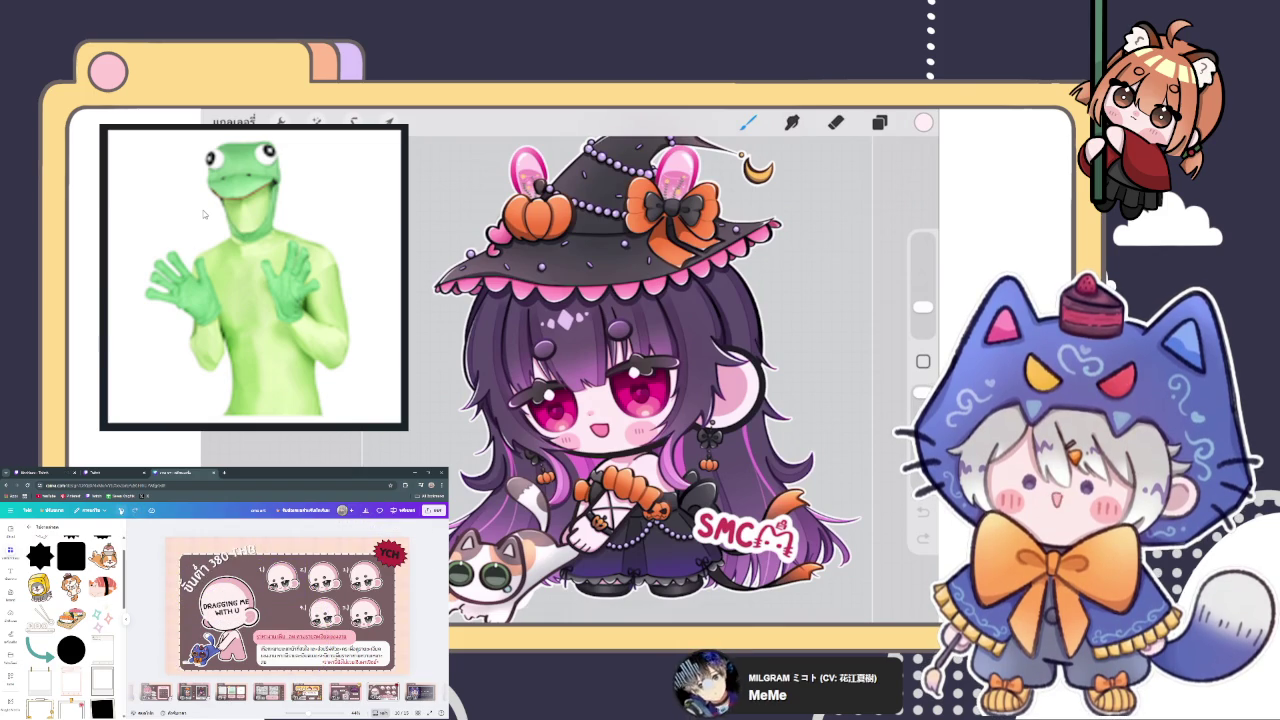
pyautogui.click(215, 578)
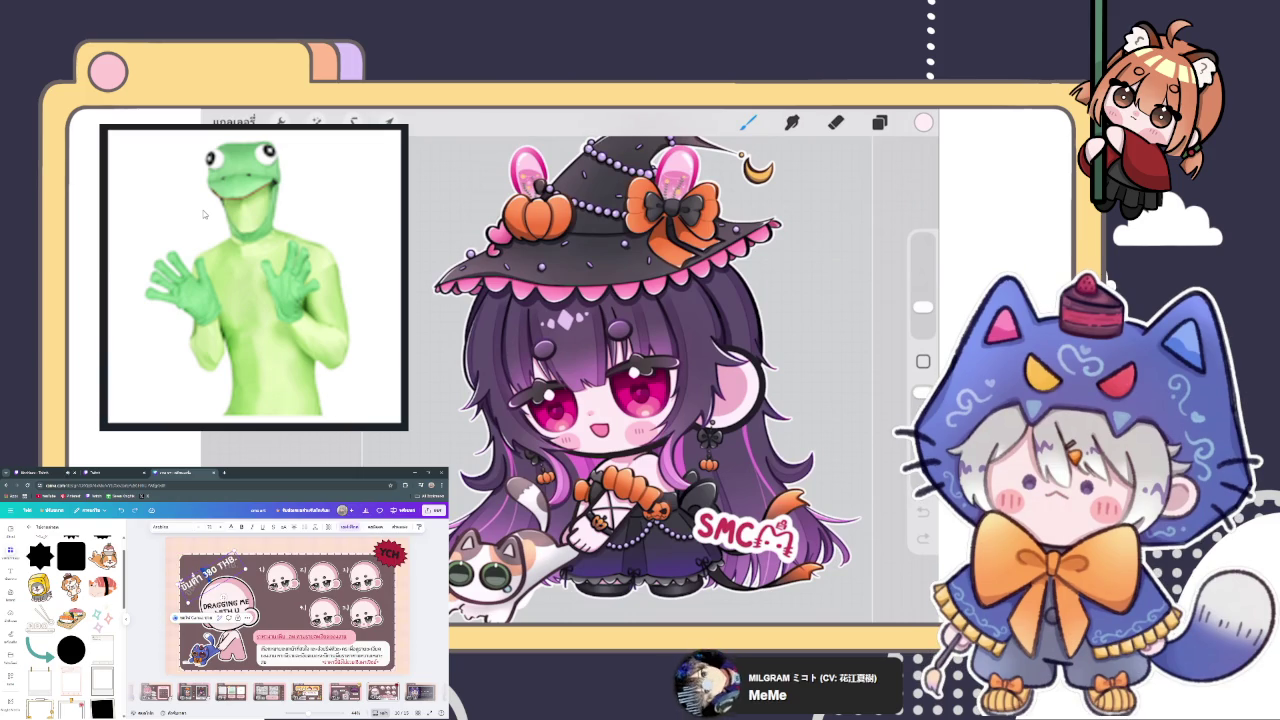
pyautogui.click(231, 526)
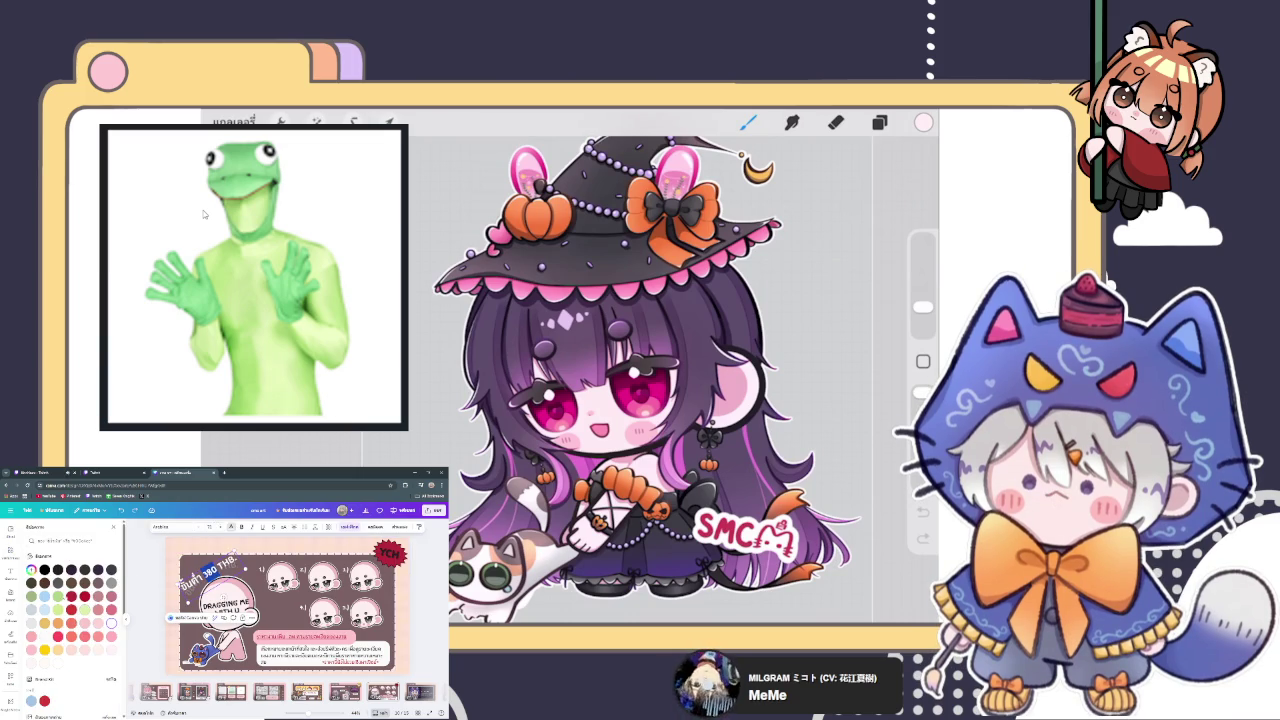
pyautogui.click(58, 610)
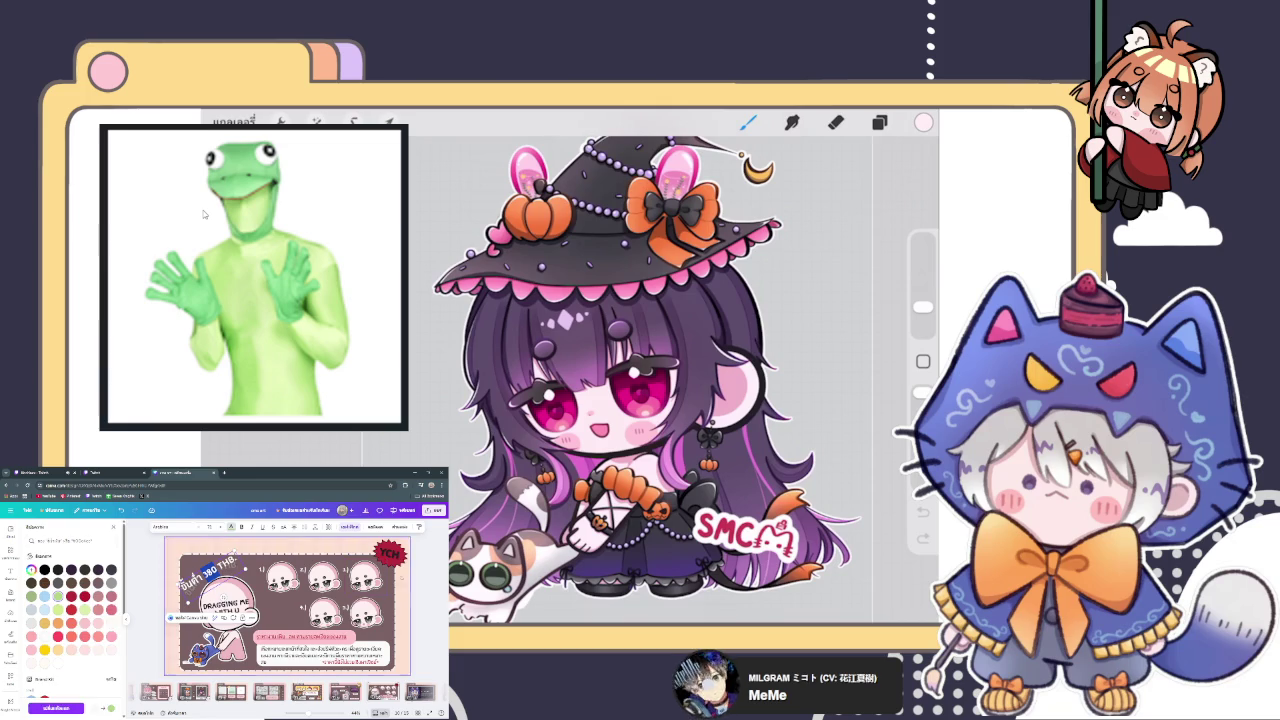
pyautogui.press('Escape')
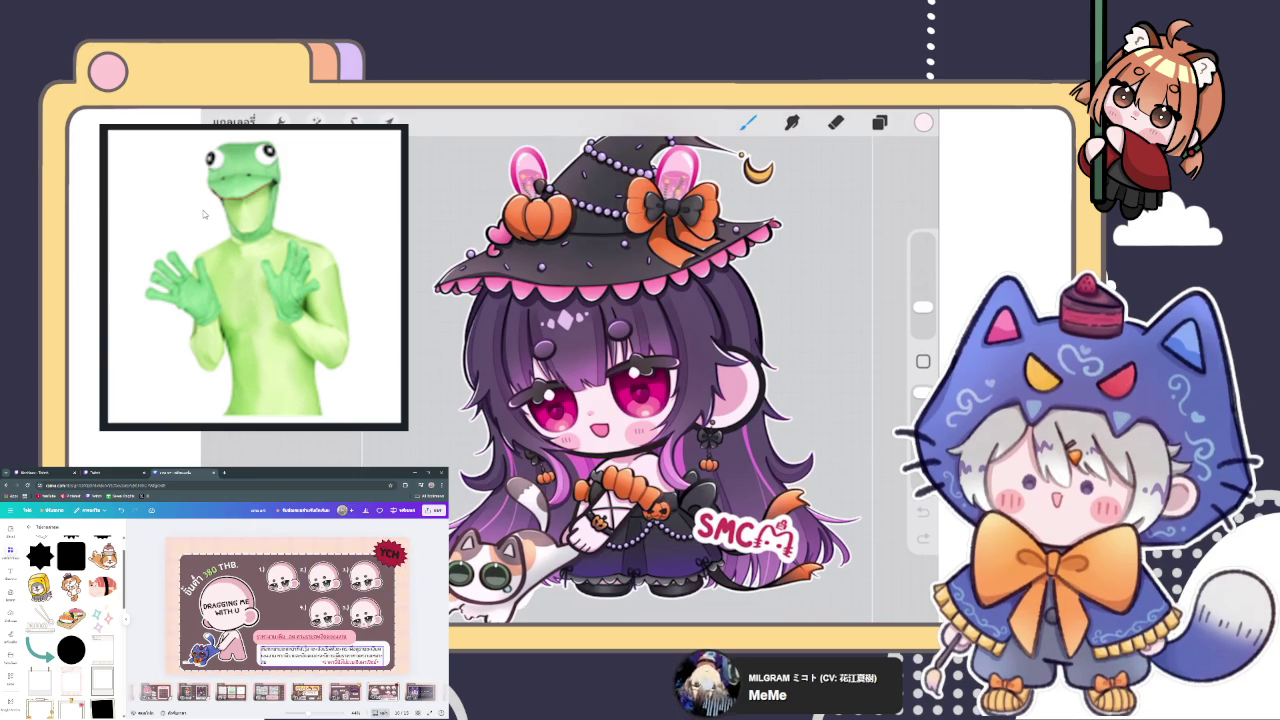
pyautogui.click(307, 692)
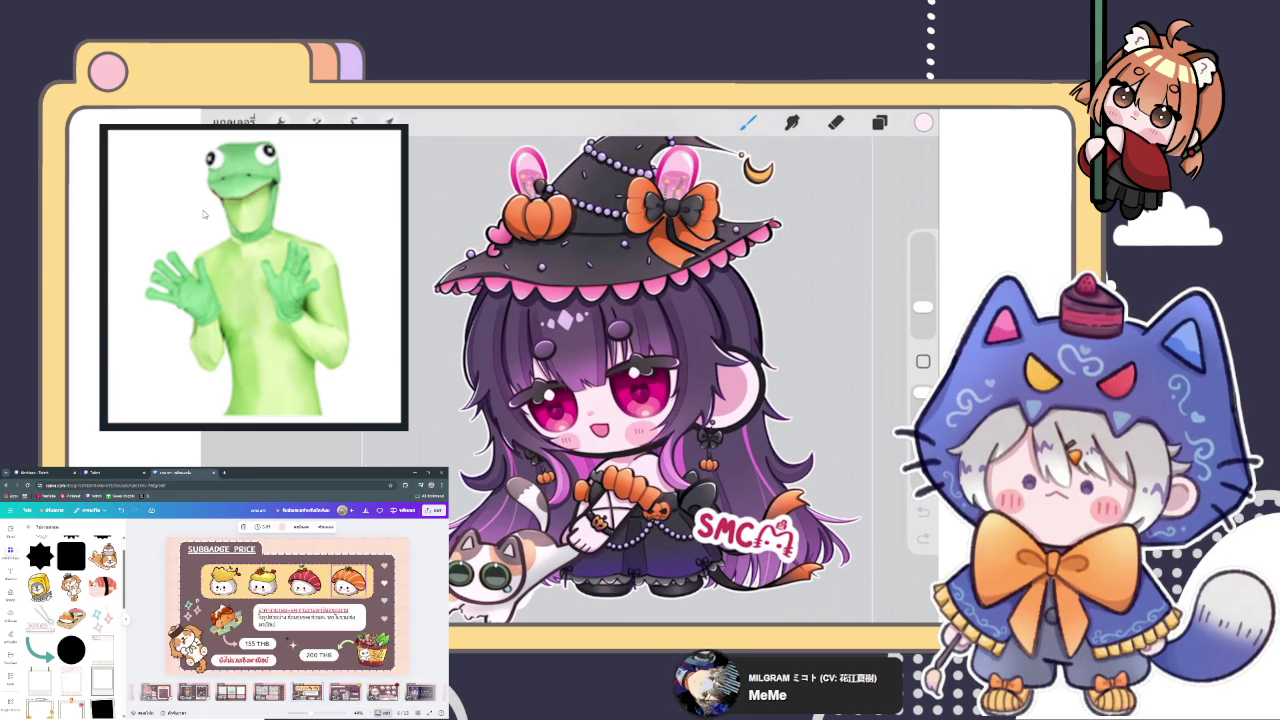
pyautogui.click(345, 692)
pyautogui.click(383, 692)
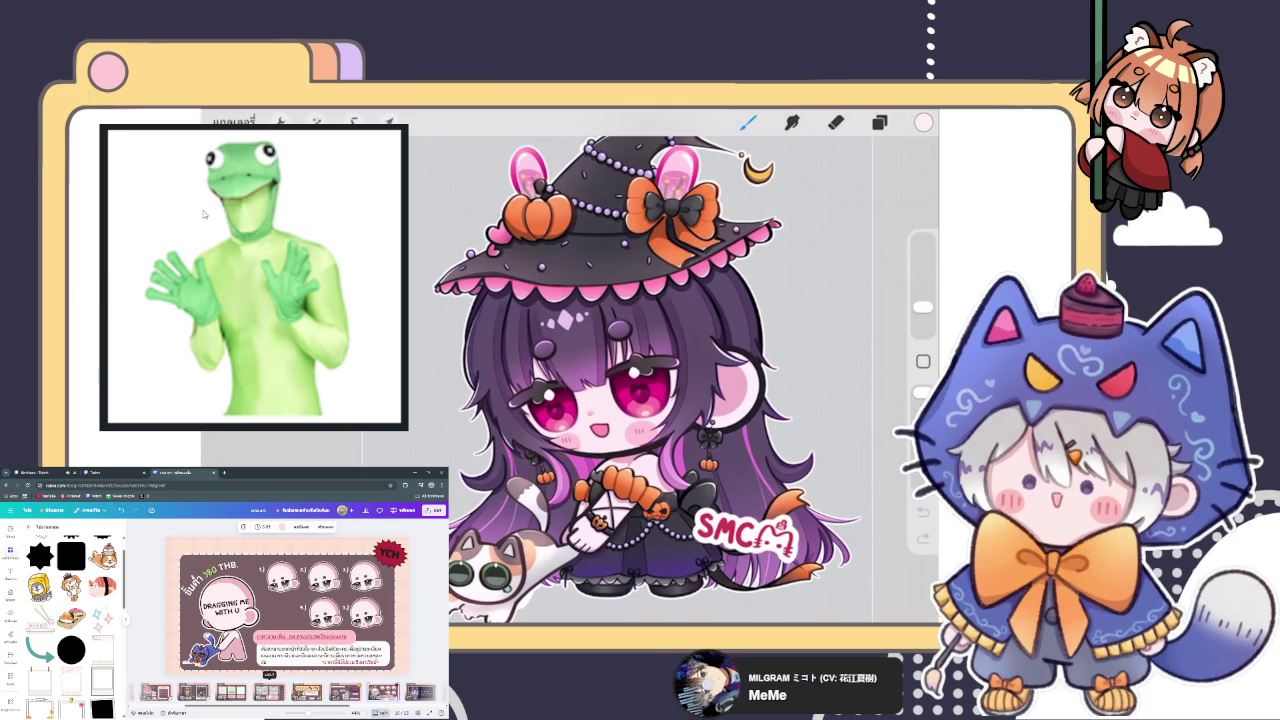
pyautogui.click(383, 692)
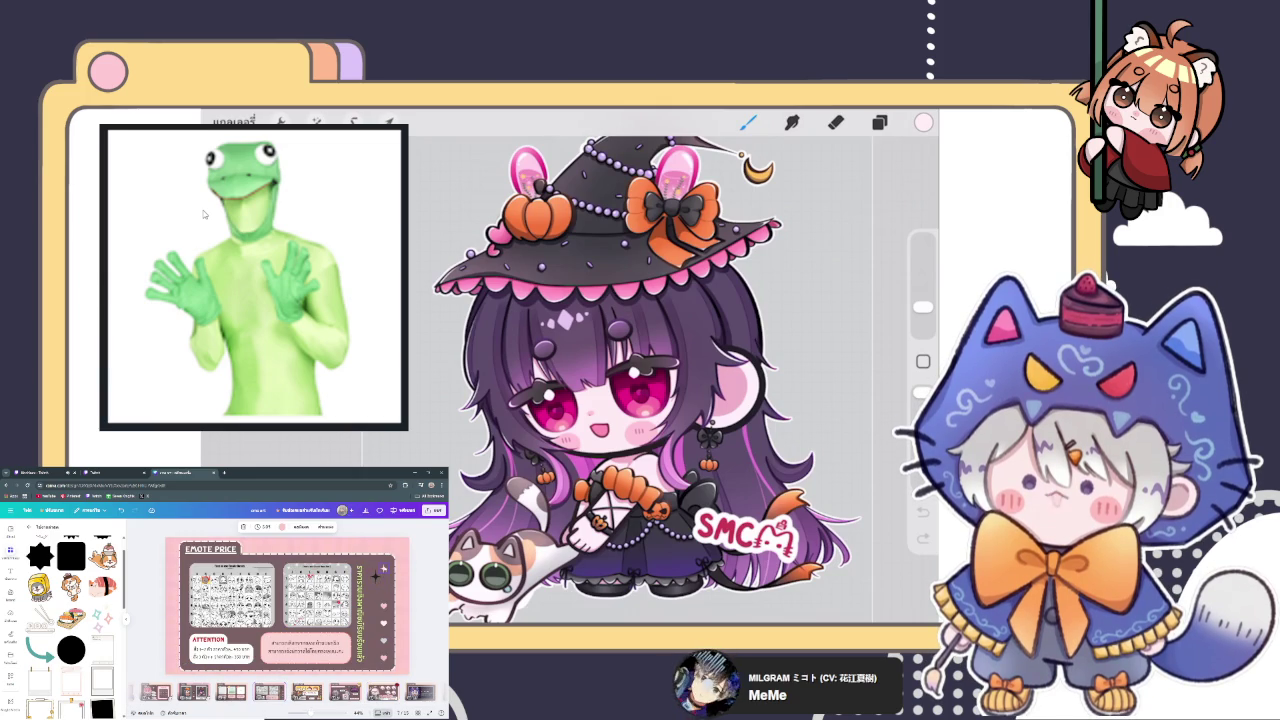
pyautogui.click(383, 571)
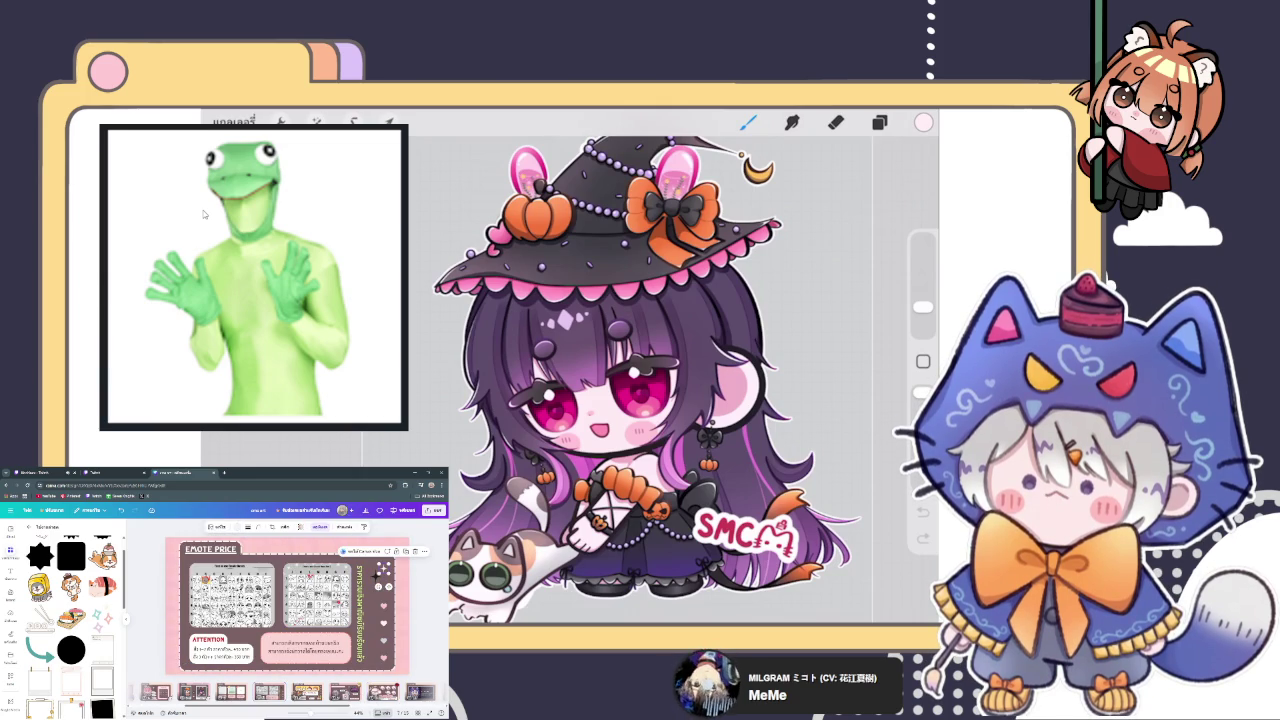
pyautogui.click(345, 692)
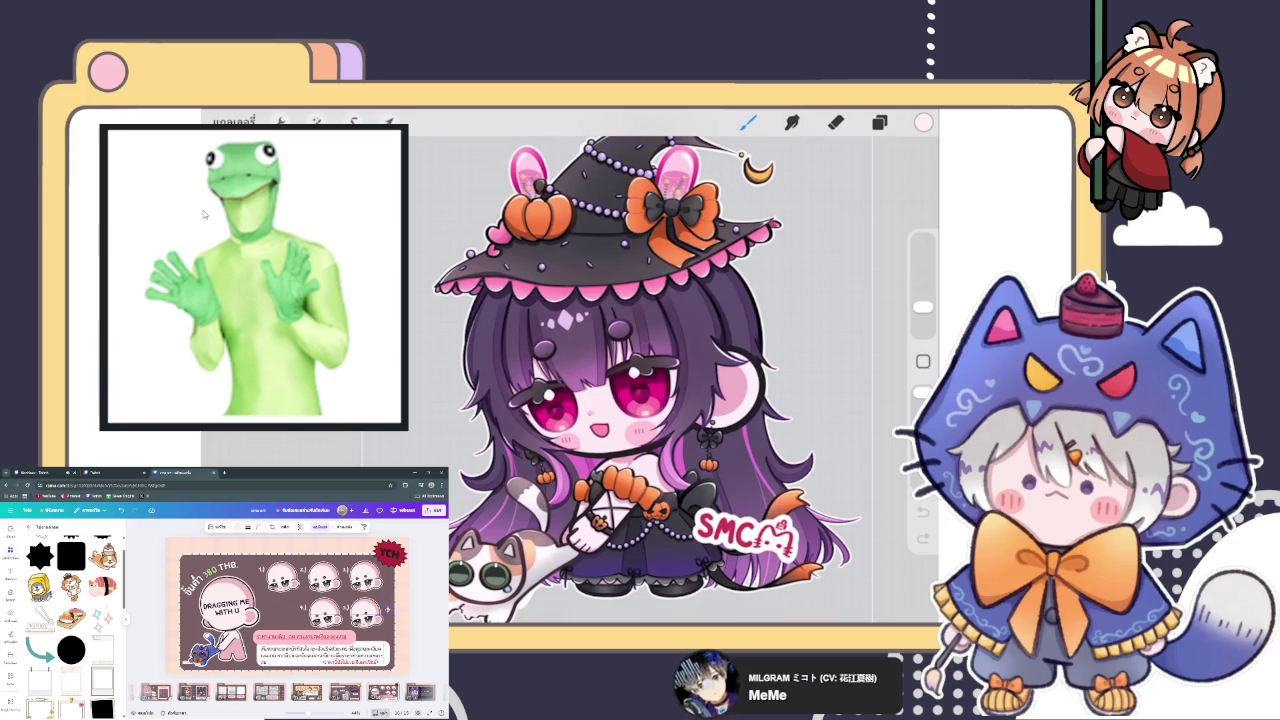
# Add 'G ME' after DRAGGIN so the heading reads DRAGGING ME WITH U.
pyautogui.click(424, 576)
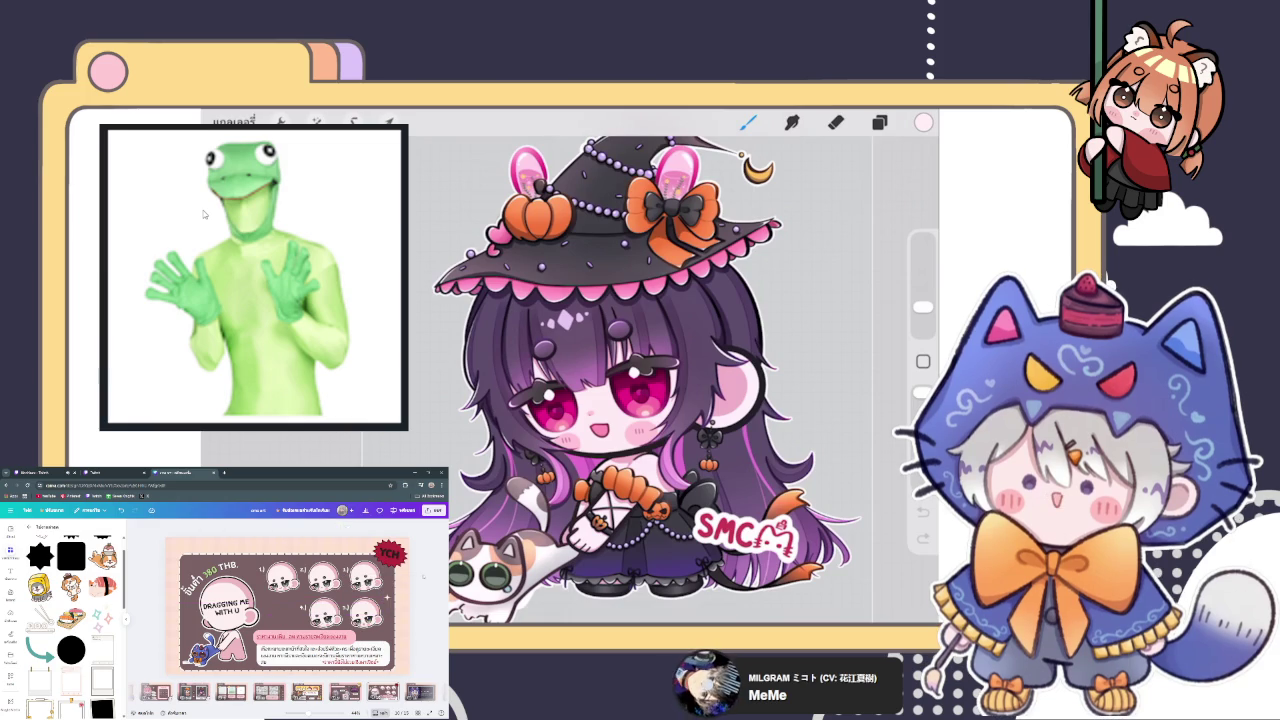
pyautogui.click(390, 555)
pyautogui.click(385, 565)
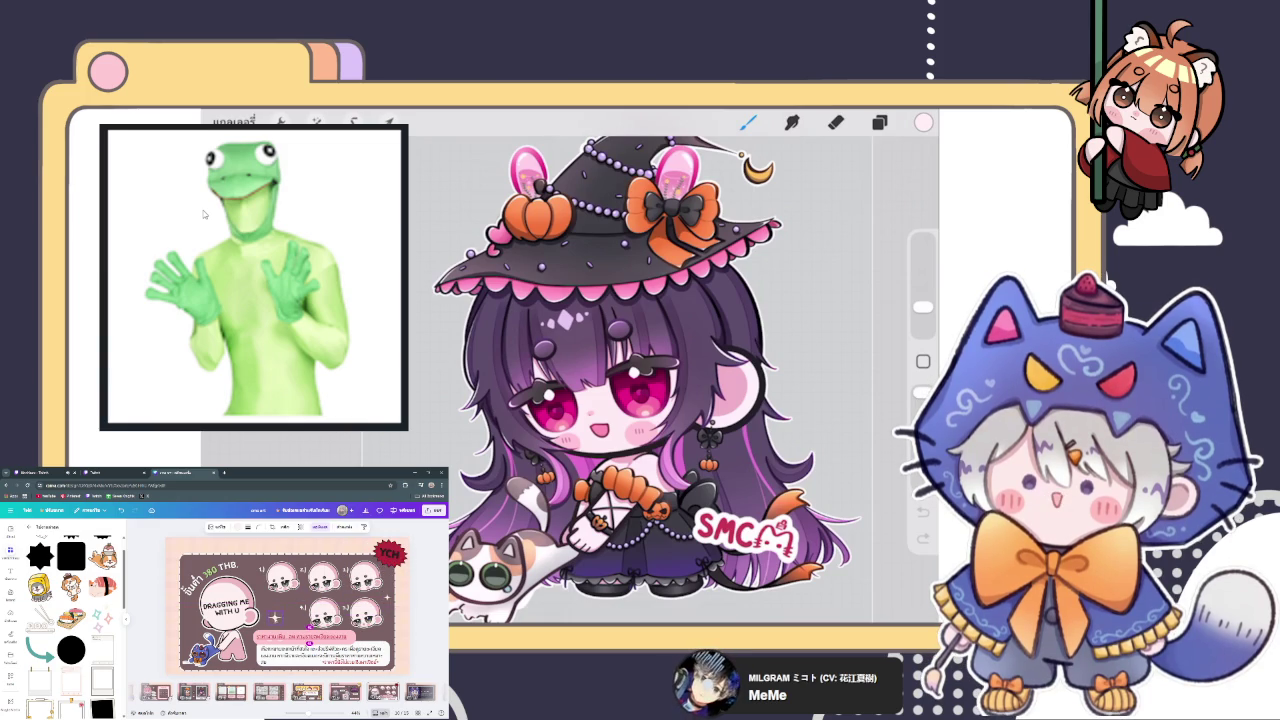
pyautogui.click(300, 636)
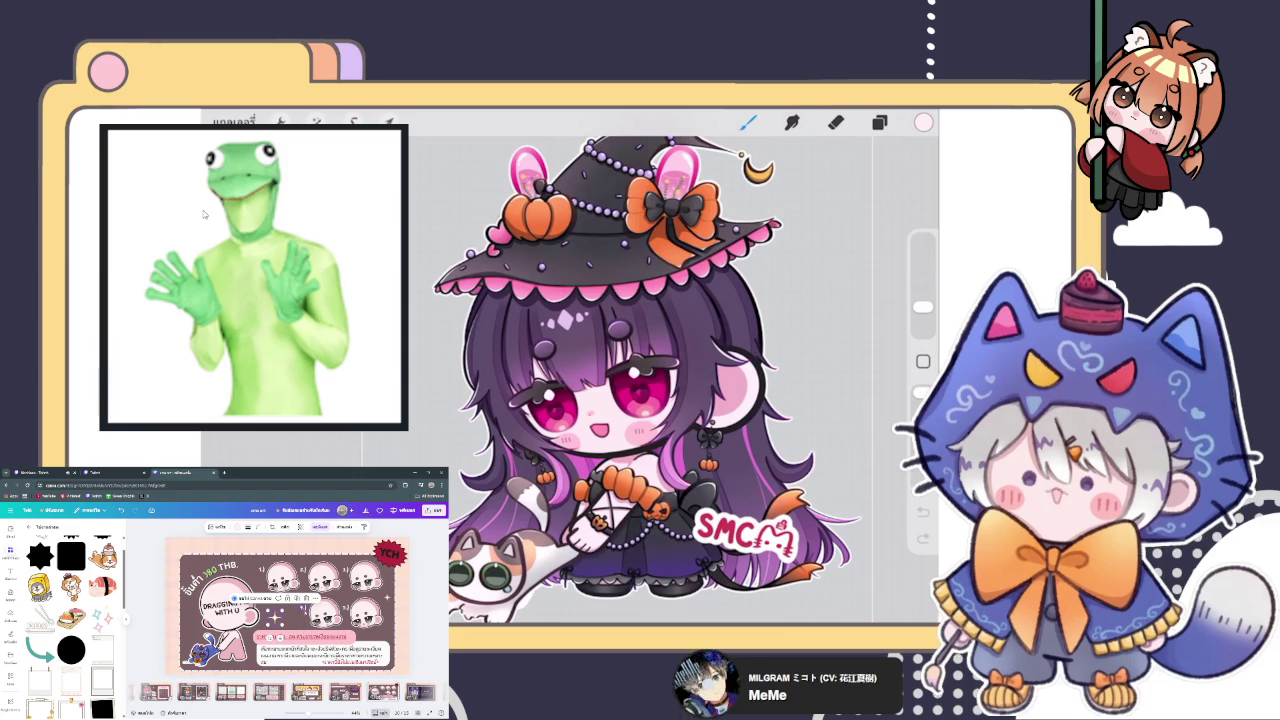
pyautogui.write('G ME')
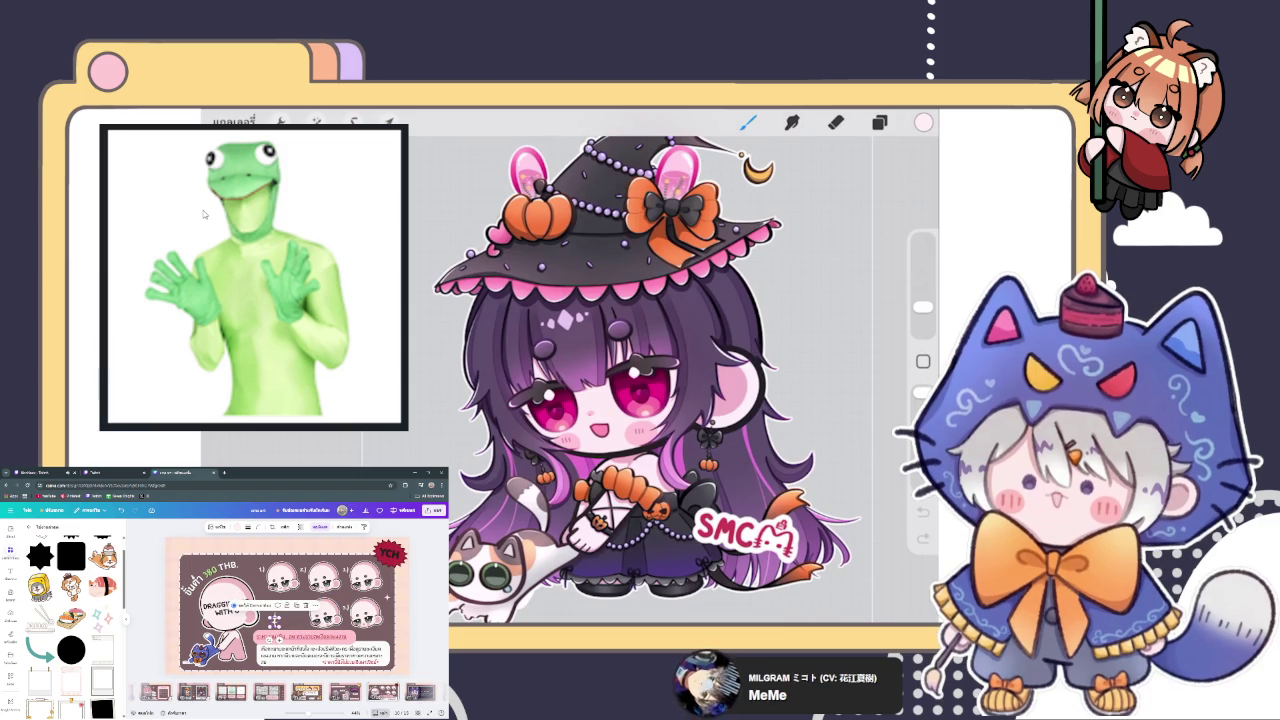
pyautogui.click(421, 567)
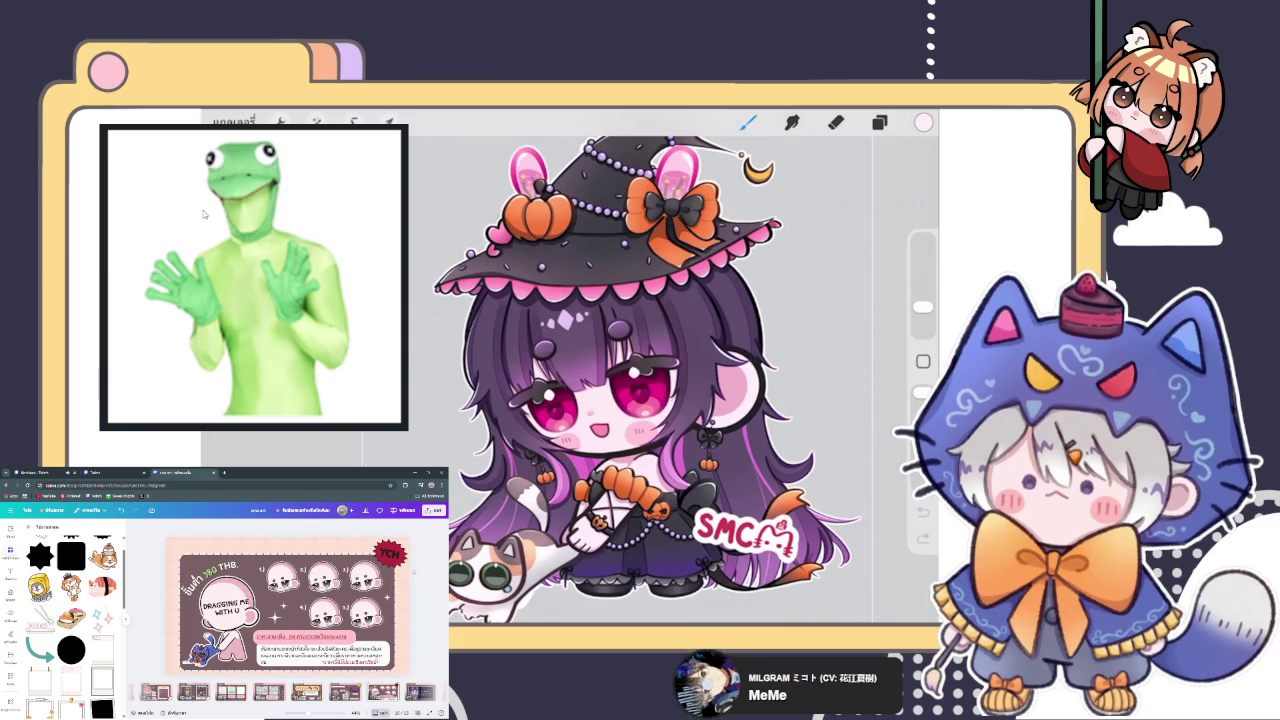
pyautogui.click(228, 607)
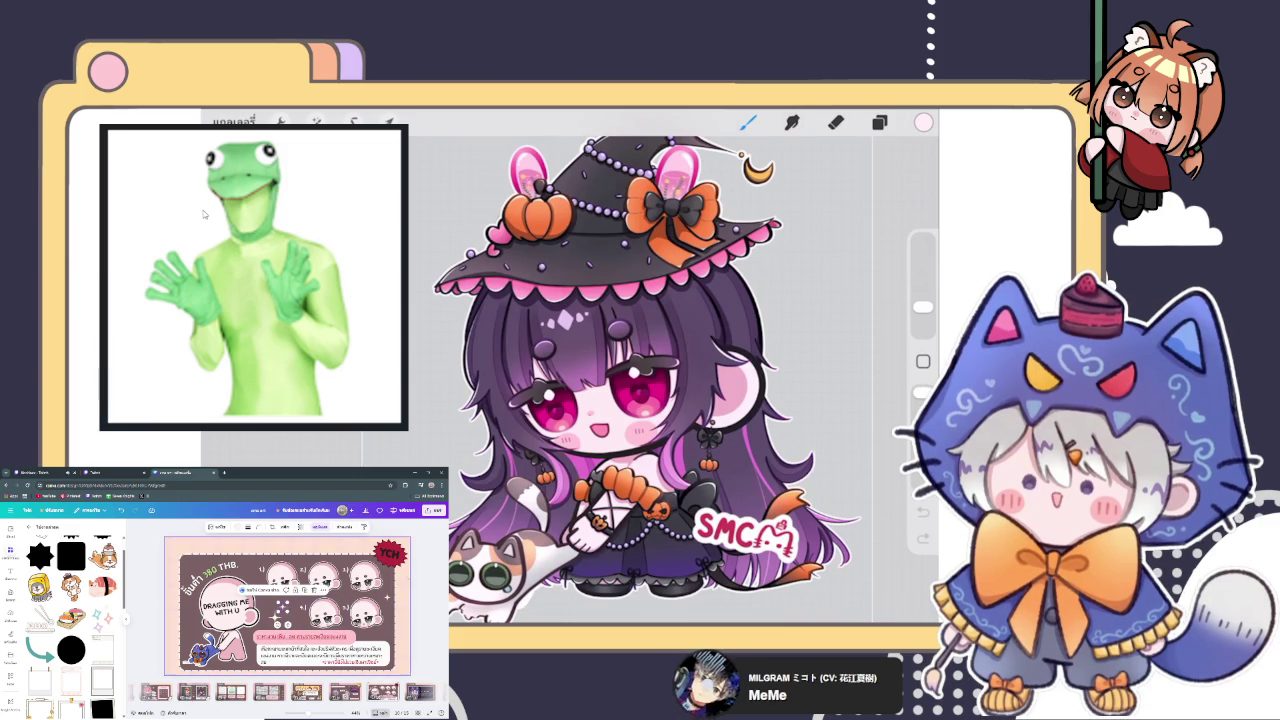
pyautogui.click(424, 558)
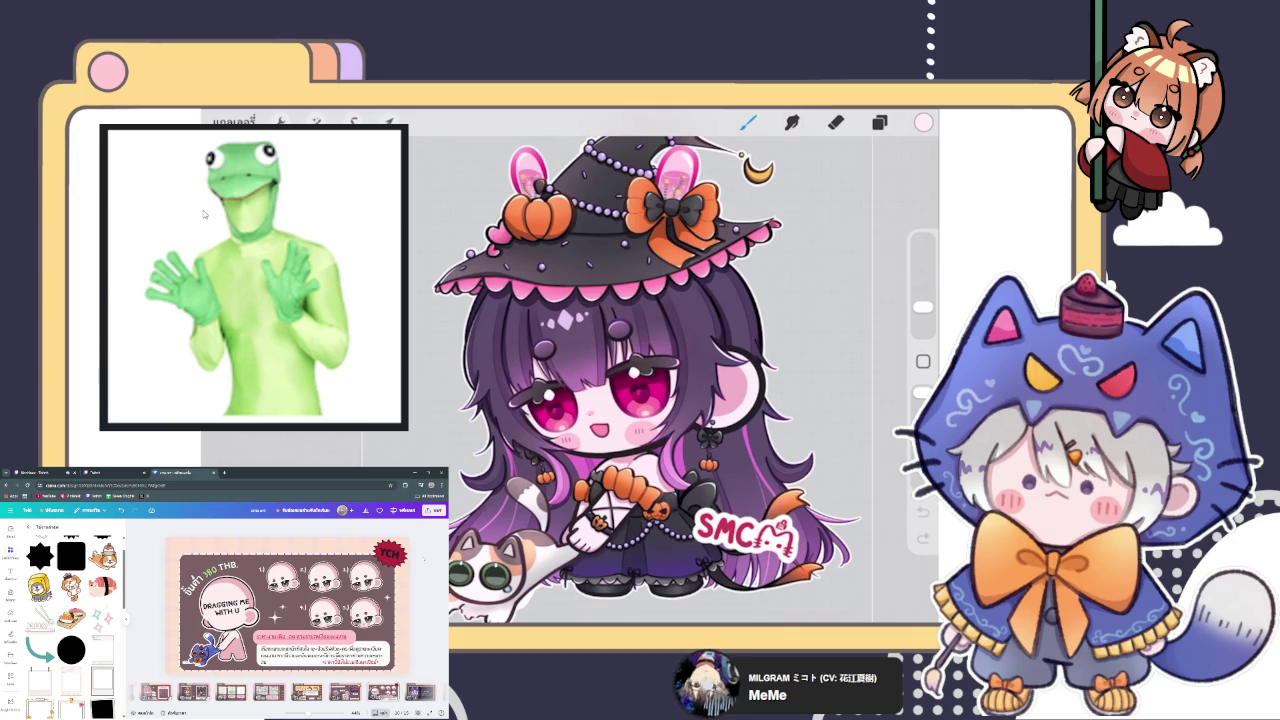
pyautogui.click(284, 610)
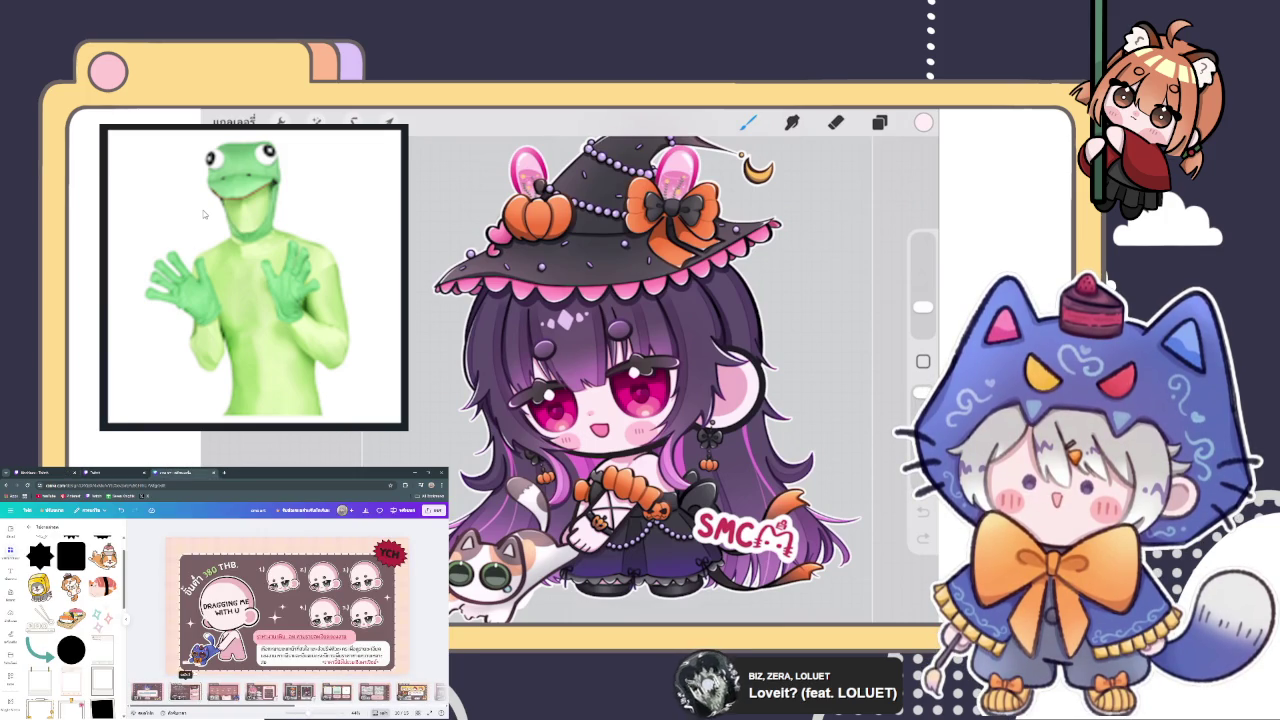
pyautogui.press('Down')
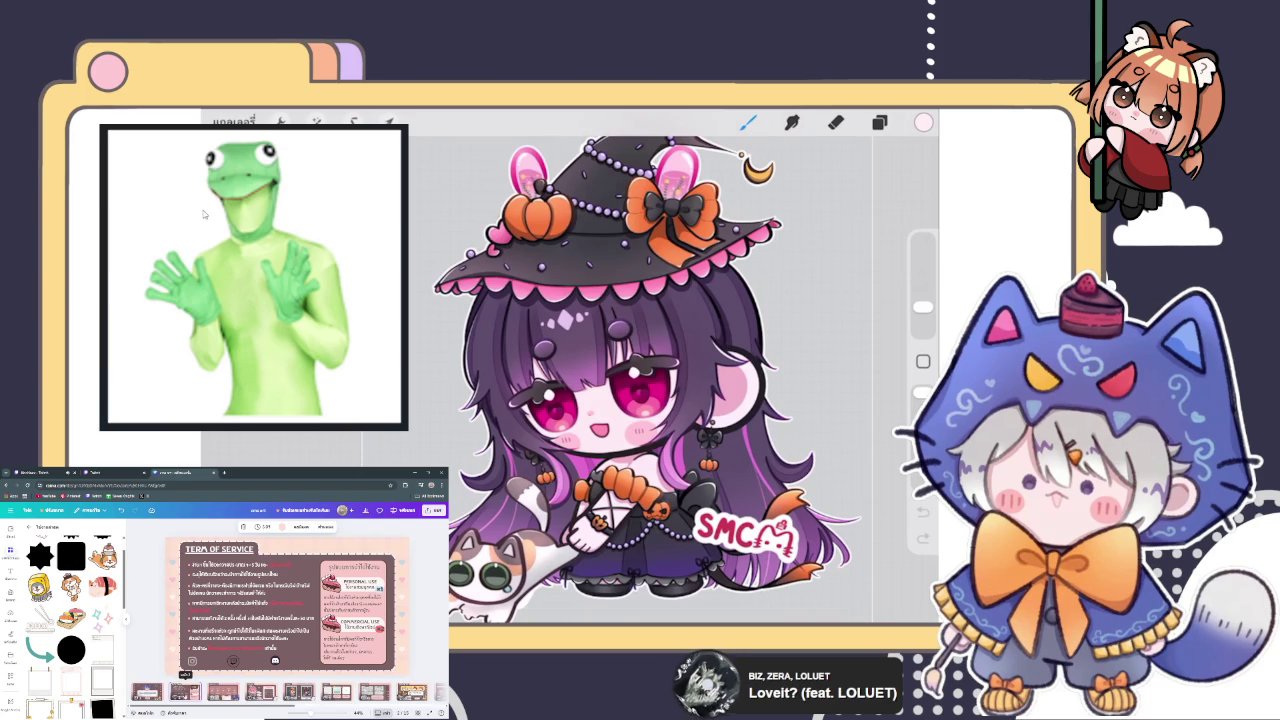
pyautogui.click(185, 692)
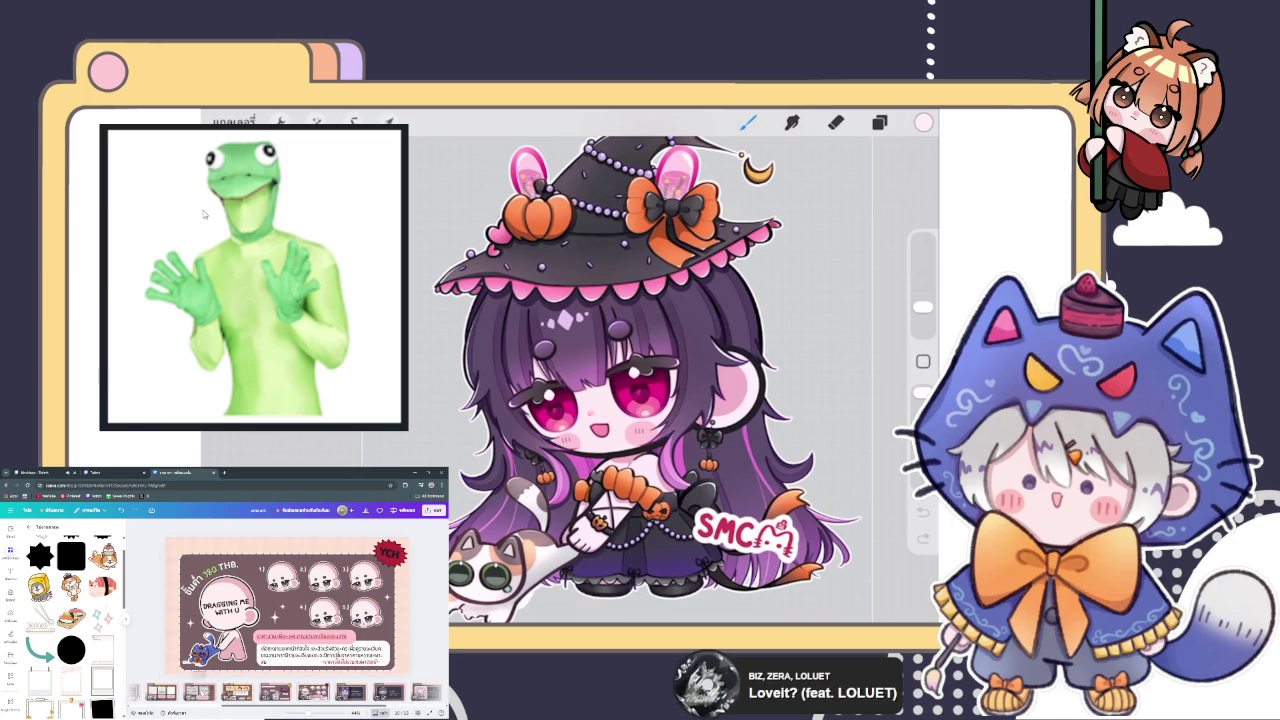
# Review the EMOTE, BG, WORK PROCESS and CHIBI pages back to YCH, then open Twitch.
pyautogui.click(160, 692)
pyautogui.press('Down')
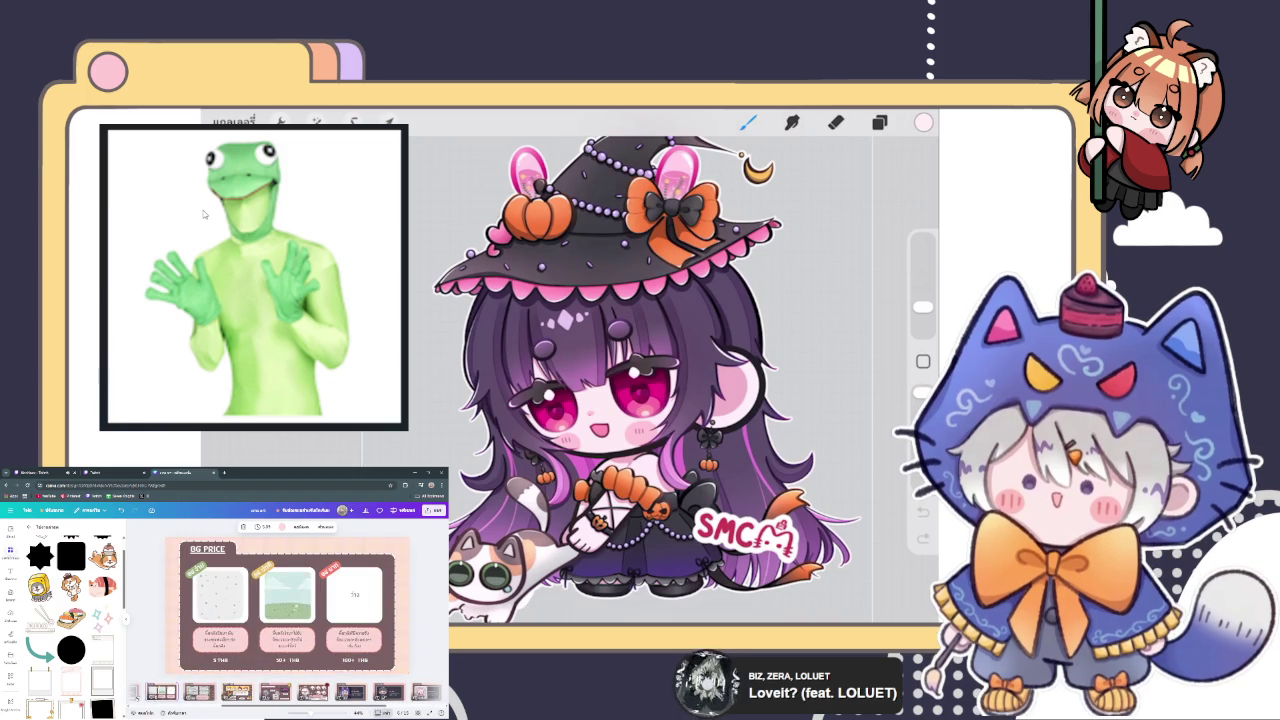
pyautogui.press('Down')
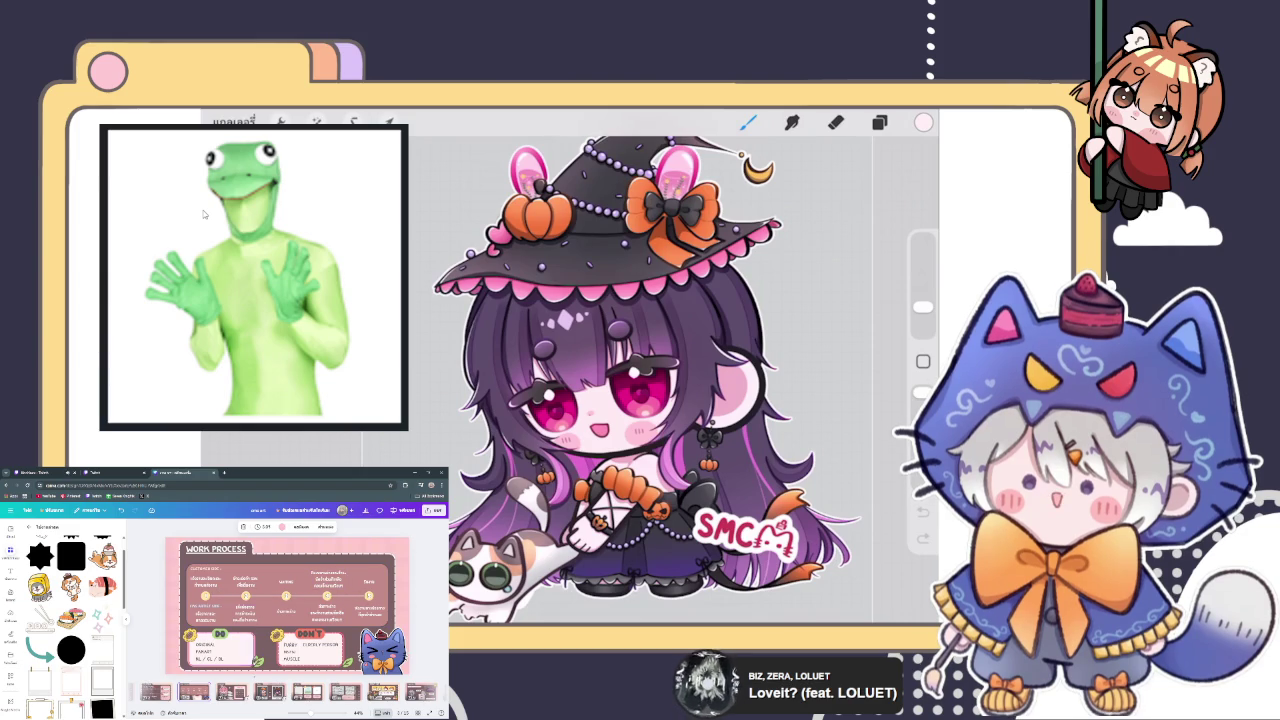
pyautogui.press('Down')
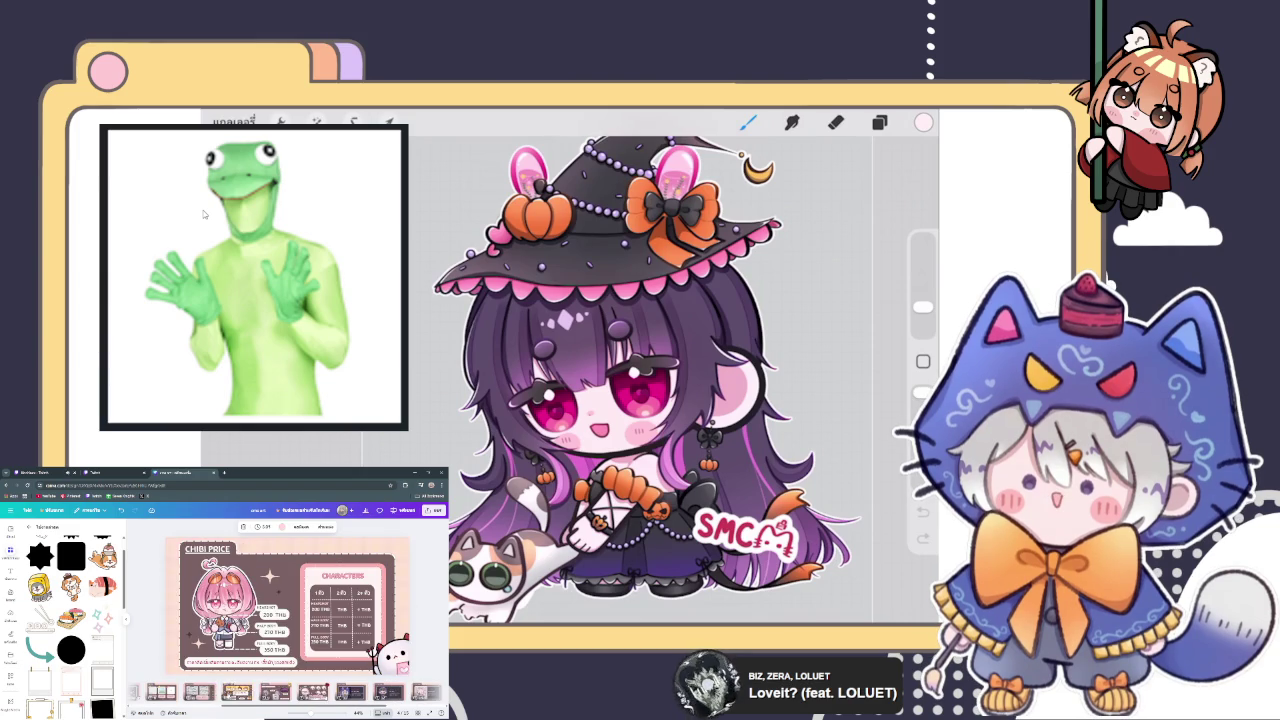
pyautogui.press('Down')
pyautogui.press('Down')
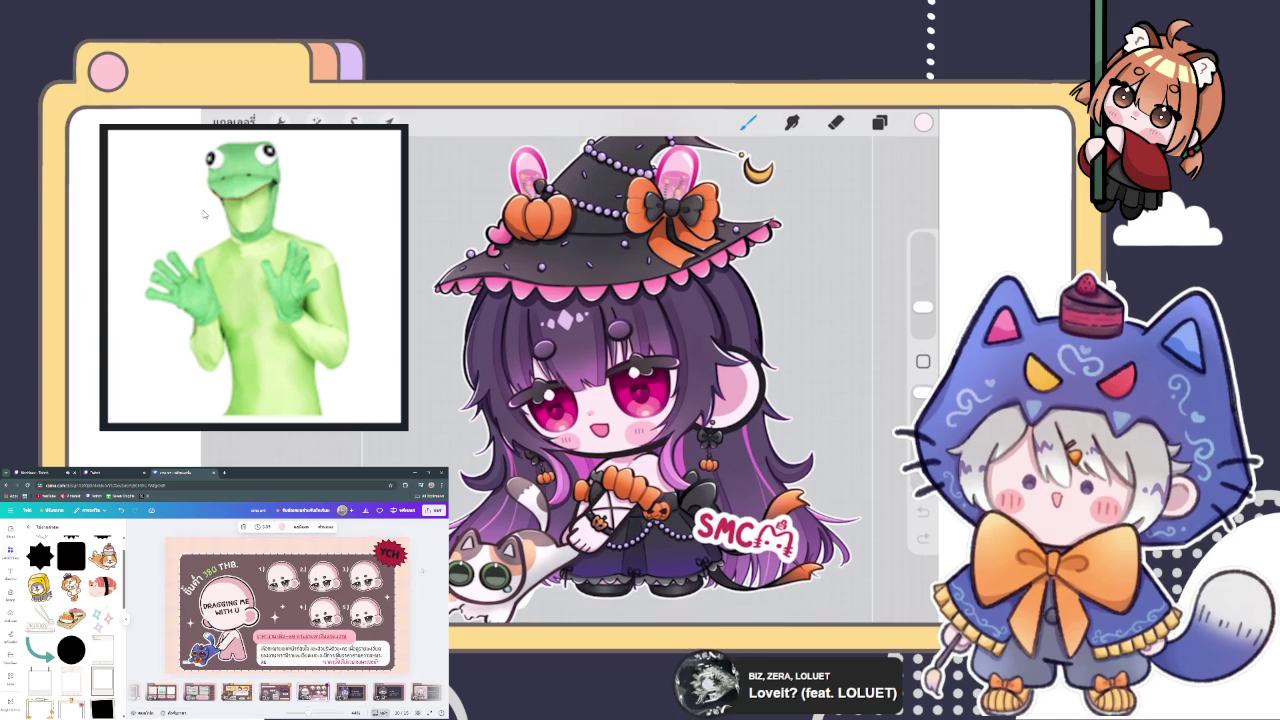
pyautogui.click(113, 472)
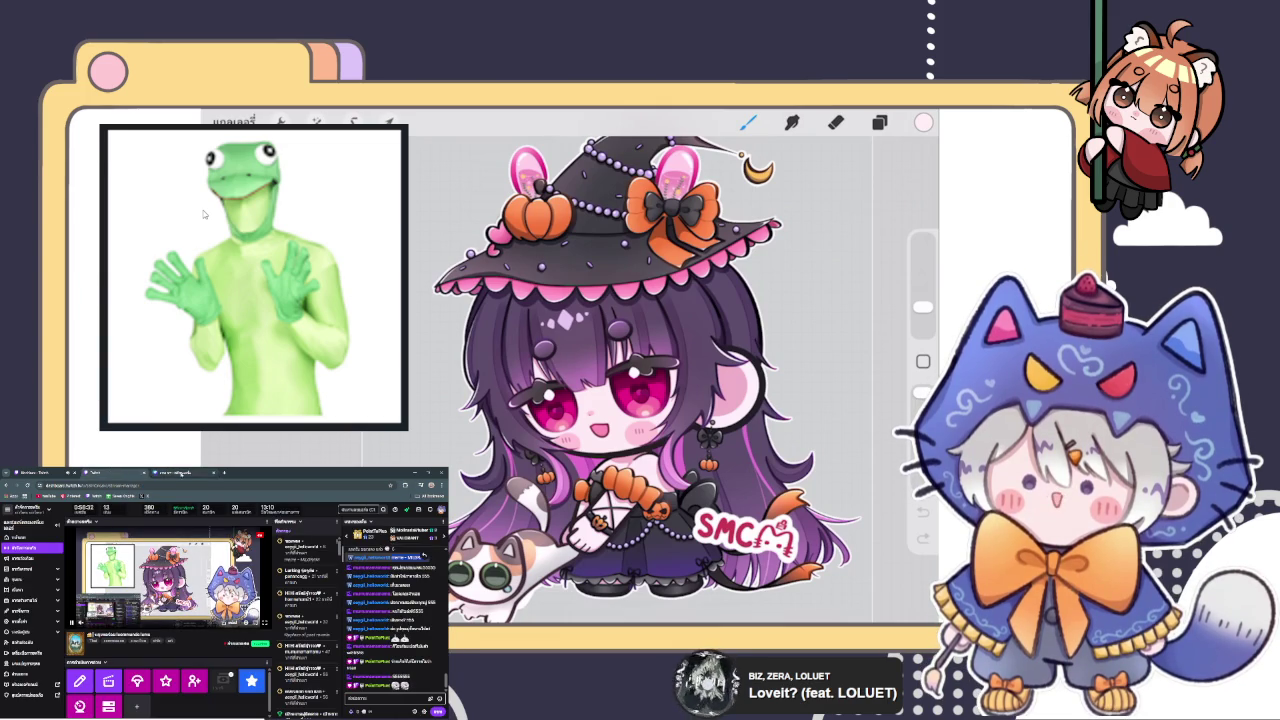
# Toggle between the Canva and Twitch tabs, ending on the Twitch Stream Manager dashboard.
pyautogui.click(170, 472)
pyautogui.click(113, 472)
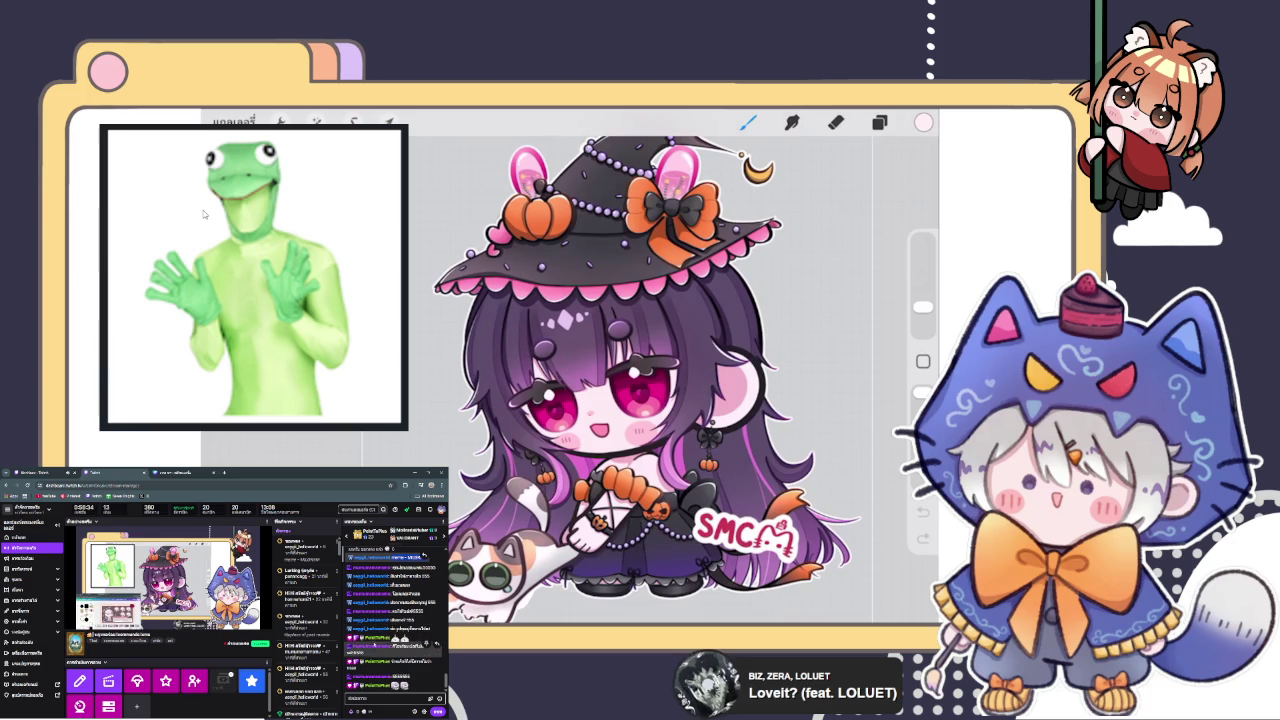
pyautogui.click(170, 472)
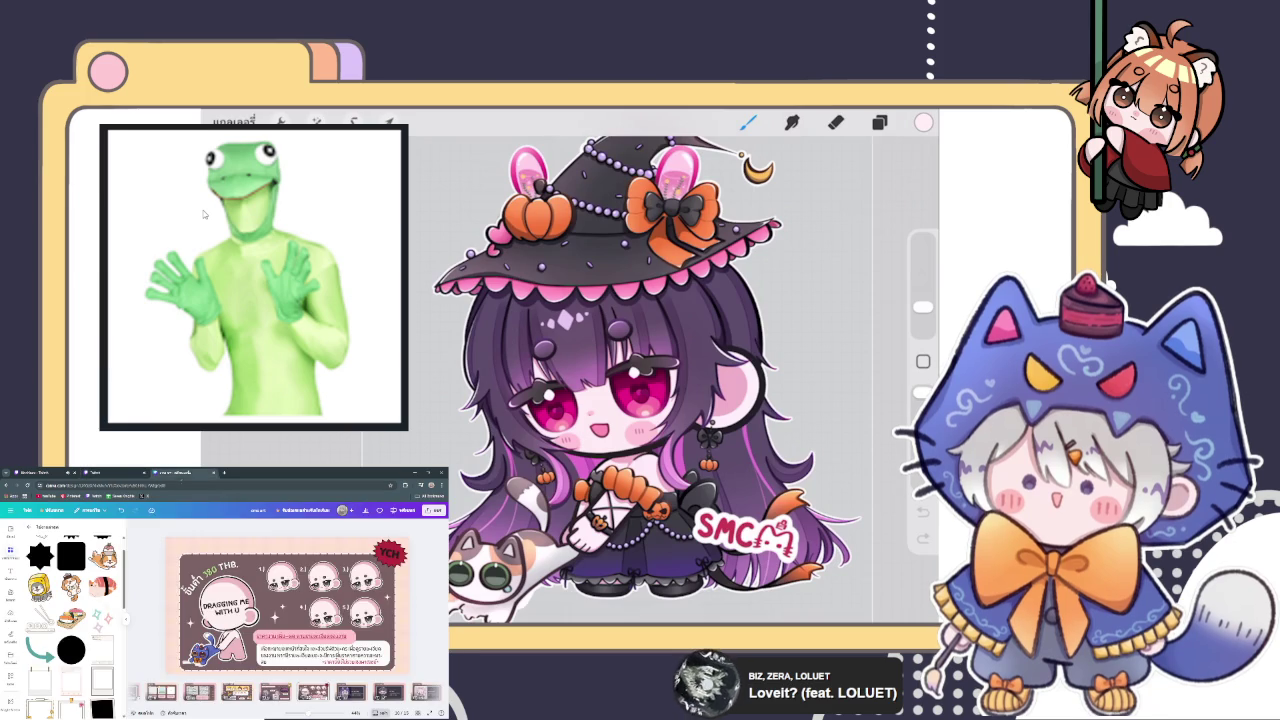
pyautogui.click(113, 472)
pyautogui.click(170, 472)
pyautogui.click(113, 472)
pyautogui.click(170, 472)
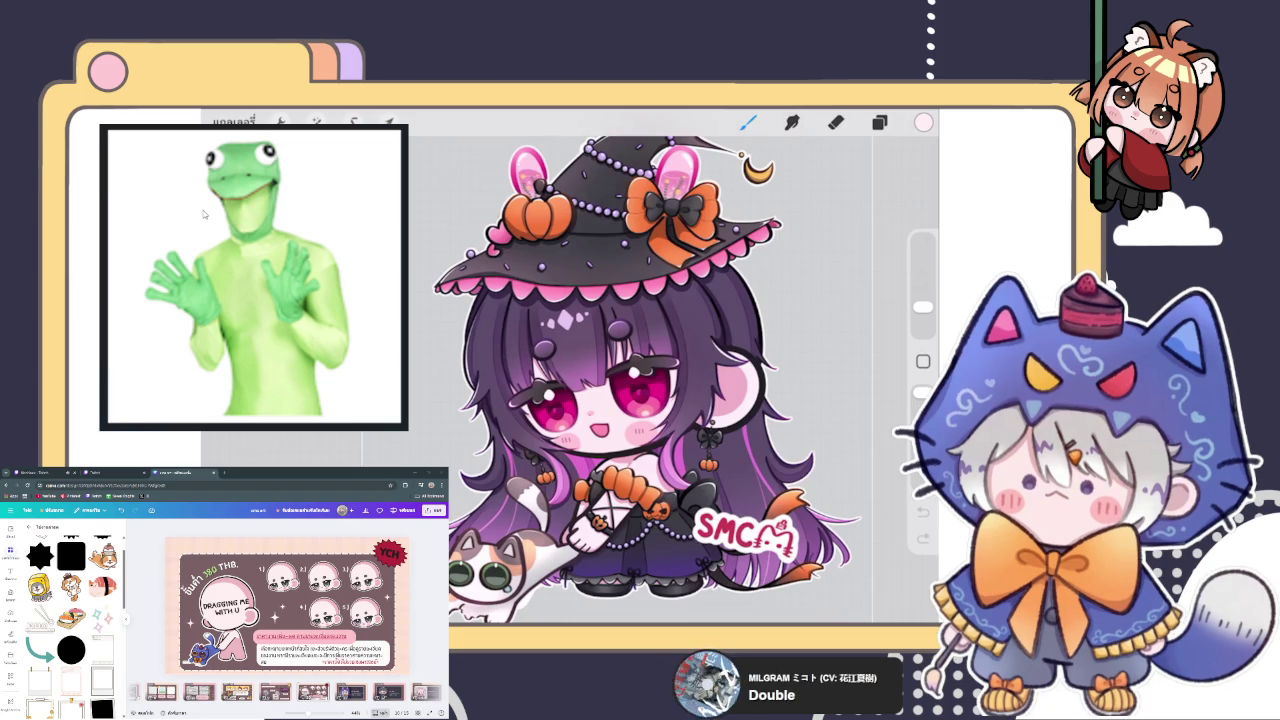
pyautogui.click(150, 471)
pyautogui.click(155, 471)
pyautogui.click(132, 469)
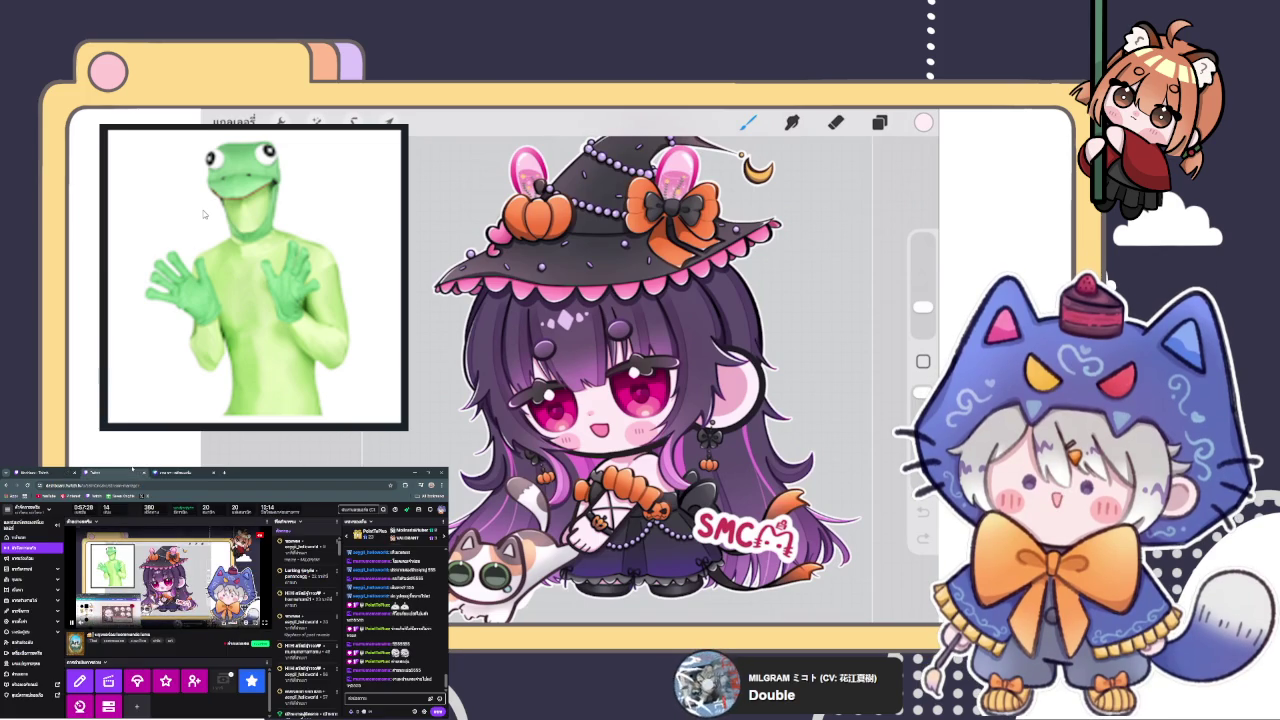
# Return to the Canva price-sheet design after a quick look at the stream dashboard.
pyautogui.hotkey('ctrl', 'Tab')
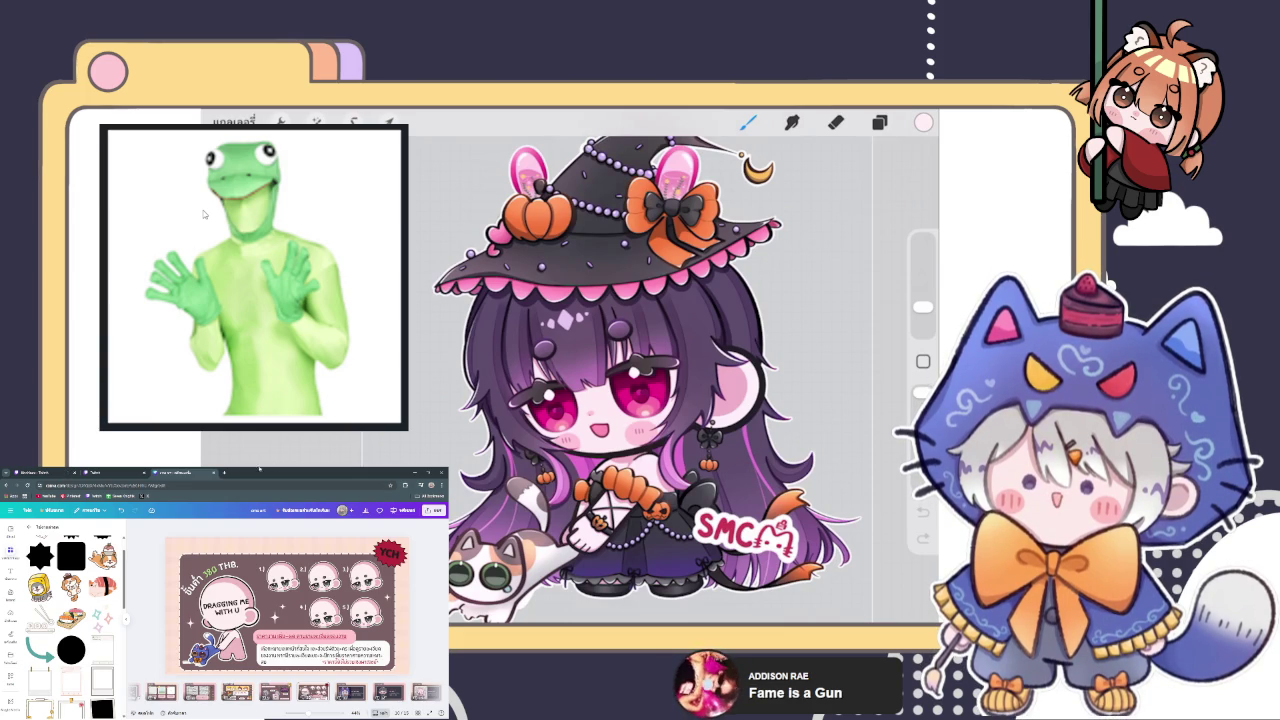
pyautogui.click(112, 472)
# Glance at the Twitch stream dashboard tab once more.
pyautogui.click(178, 472)
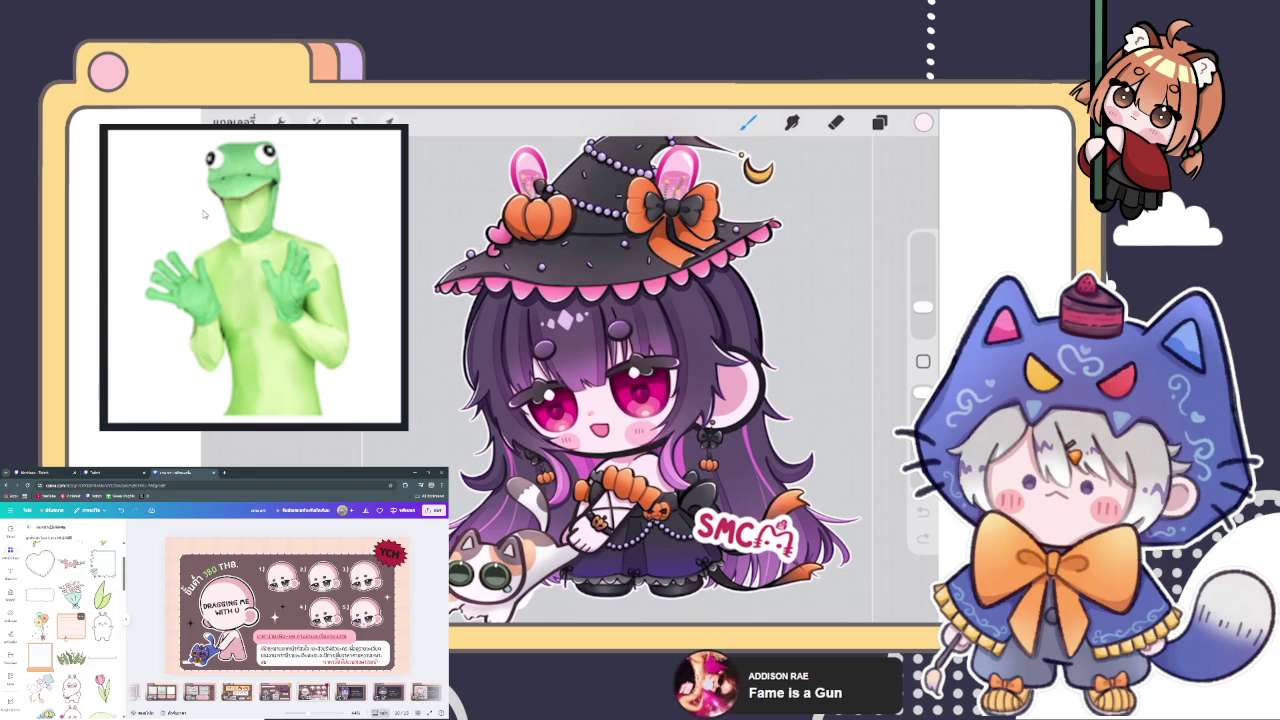
# Browse the flower sticker collection, then return to the broader shape and character sticker results.
pyautogui.scroll(-3, 70, 610)
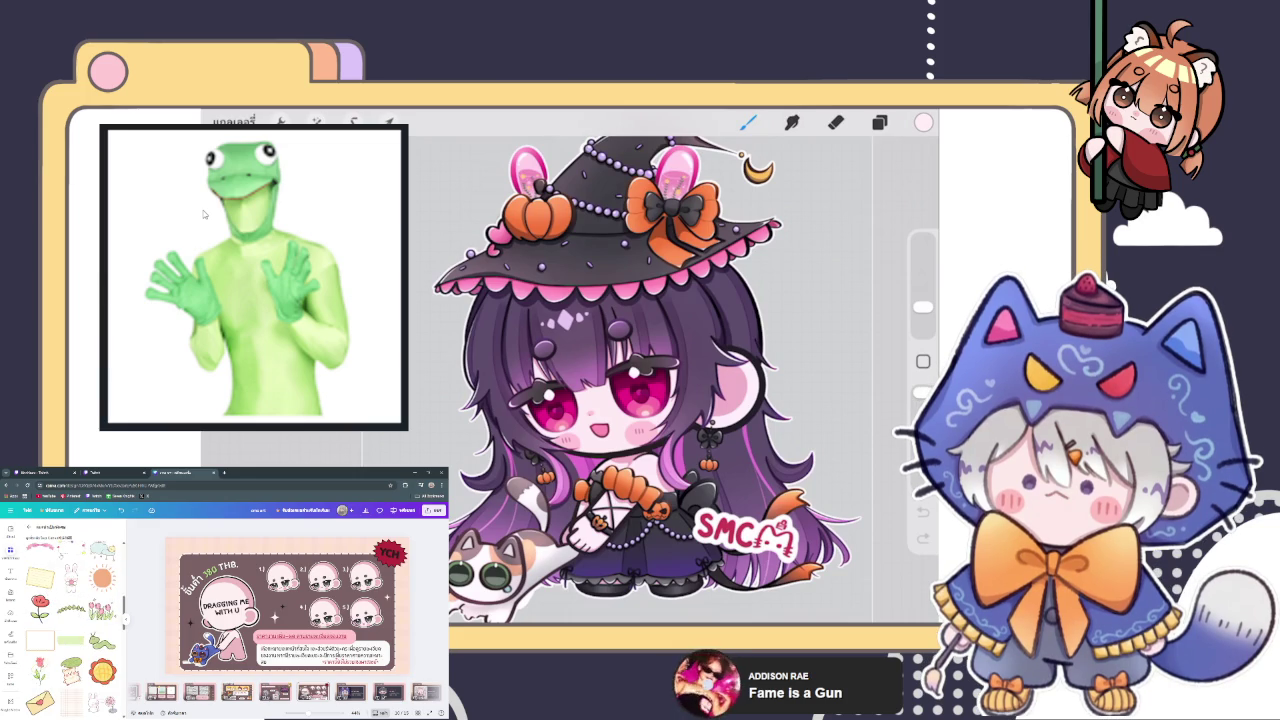
pyautogui.scroll(-2, 70, 620)
pyautogui.scroll(-2, 70, 620)
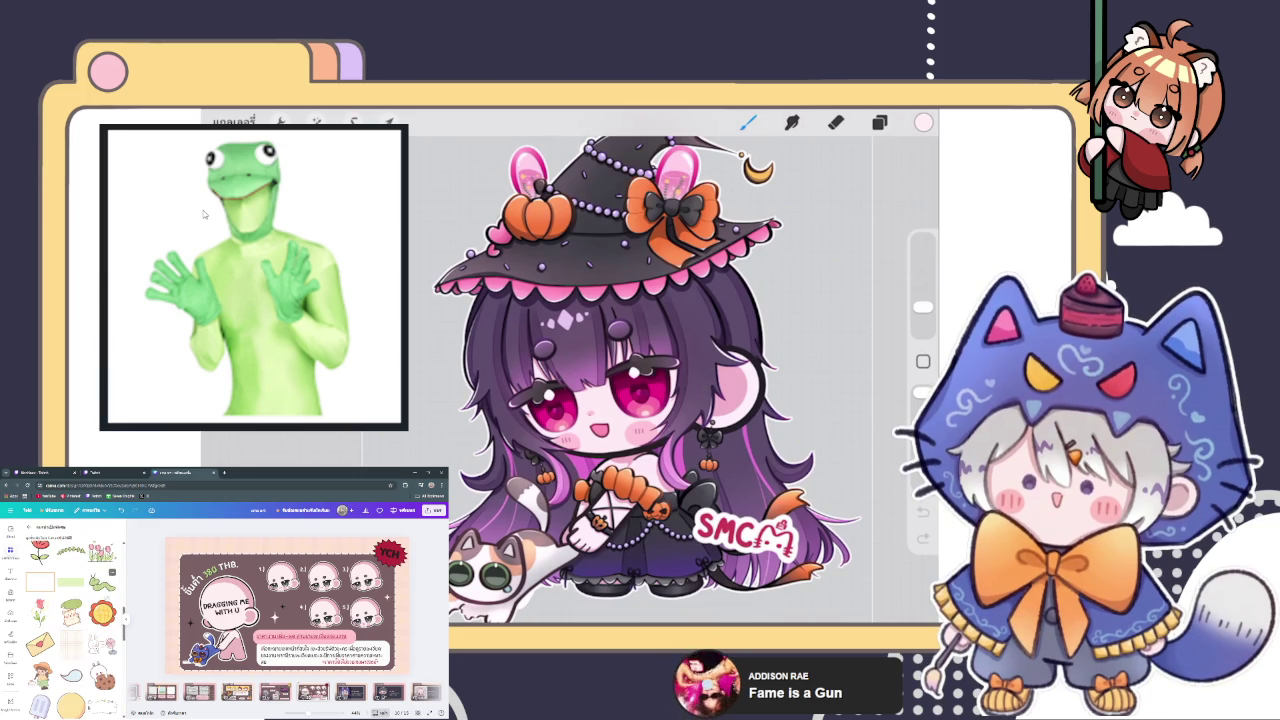
pyautogui.scroll(-2, 70, 620)
pyautogui.scroll(-2, 70, 620)
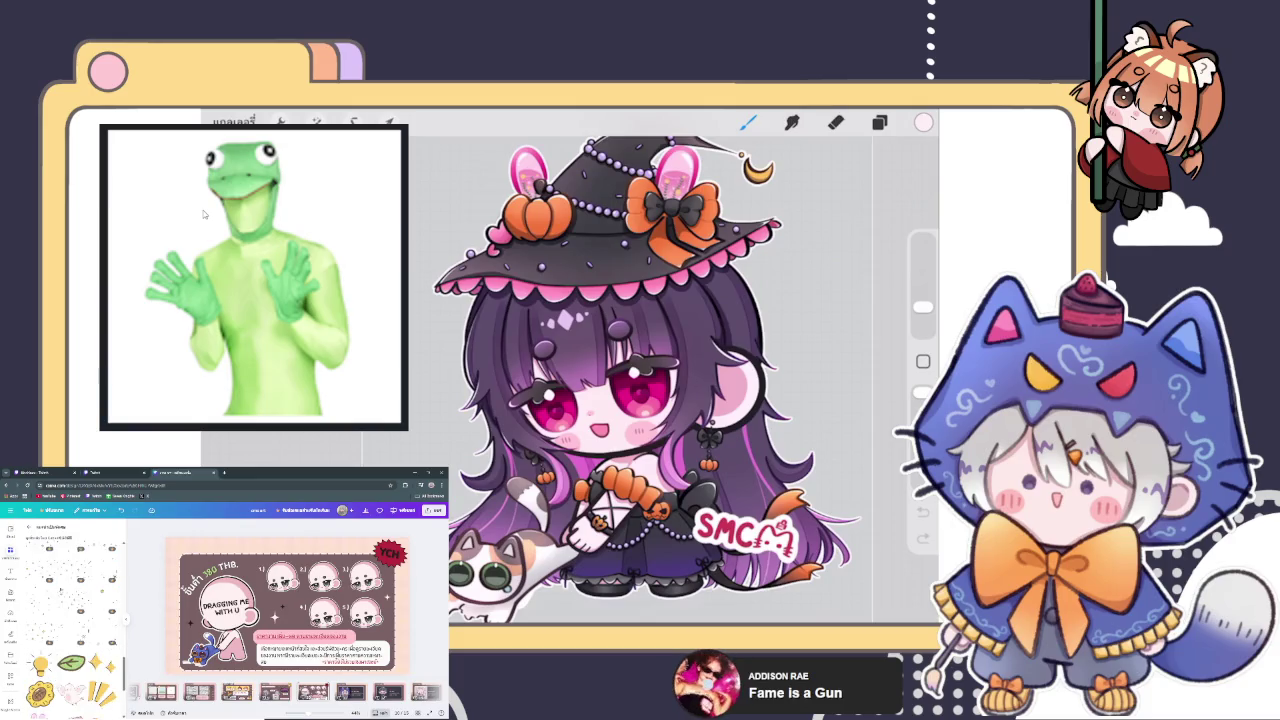
pyautogui.scroll(-2, 70, 620)
pyautogui.scroll(-1, 100, 600)
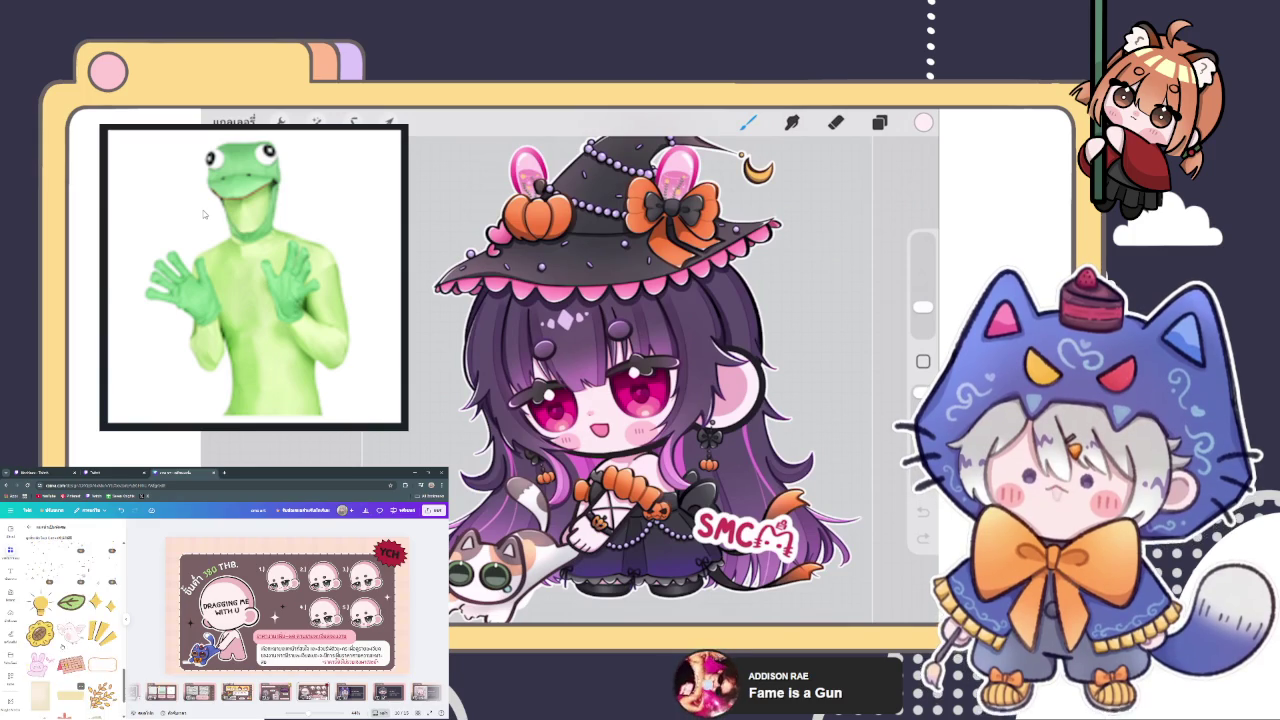
pyautogui.scroll(-5, 70, 620)
pyautogui.scroll(-3, 70, 620)
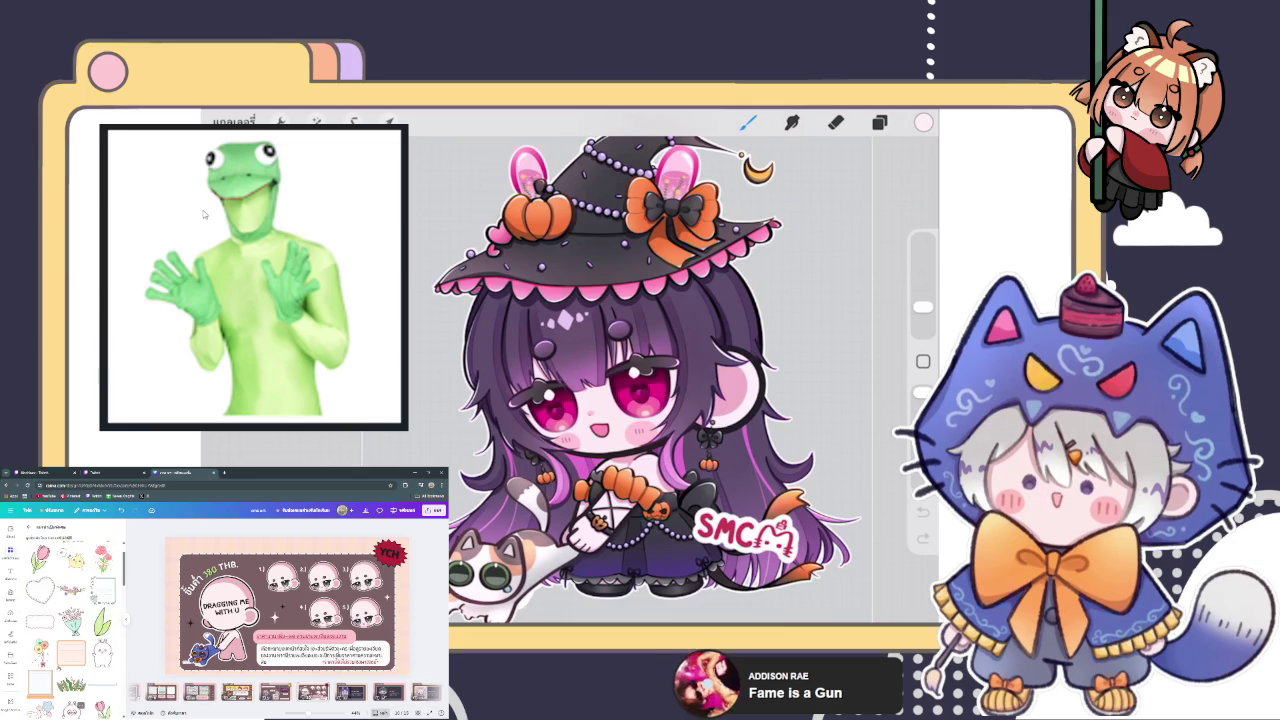
pyautogui.scroll(-2, 70, 620)
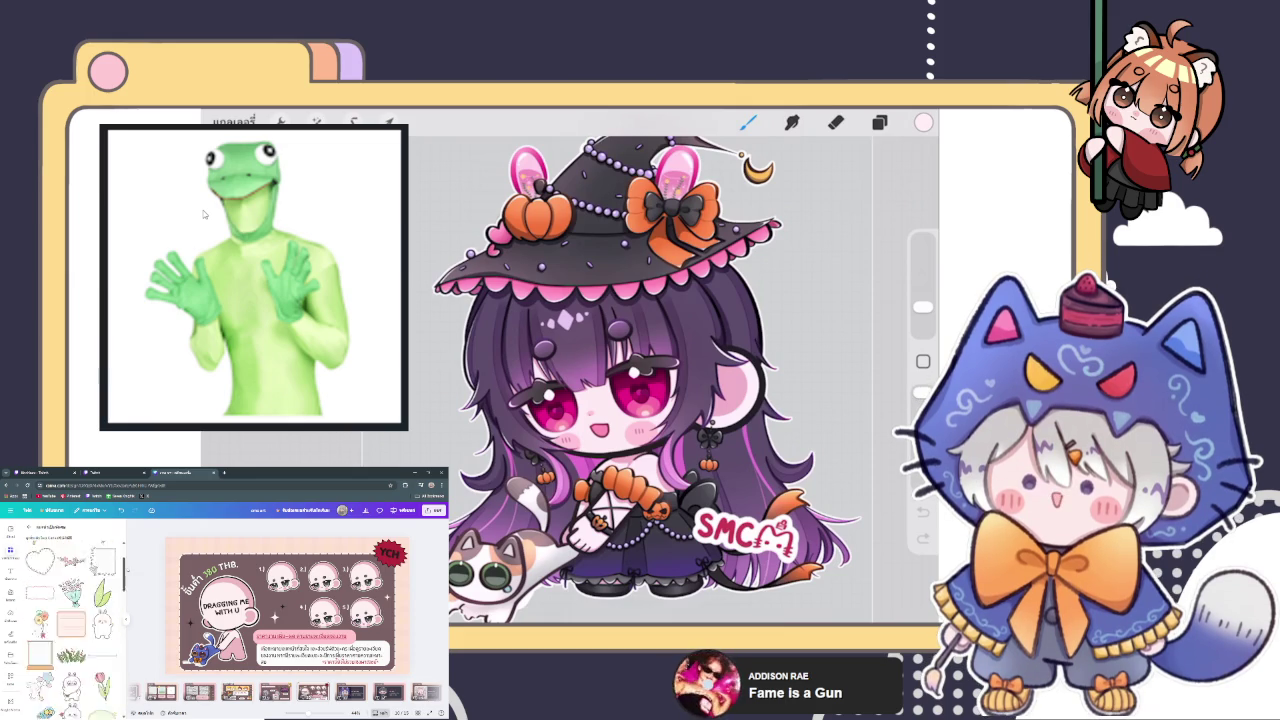
pyautogui.click(67, 635)
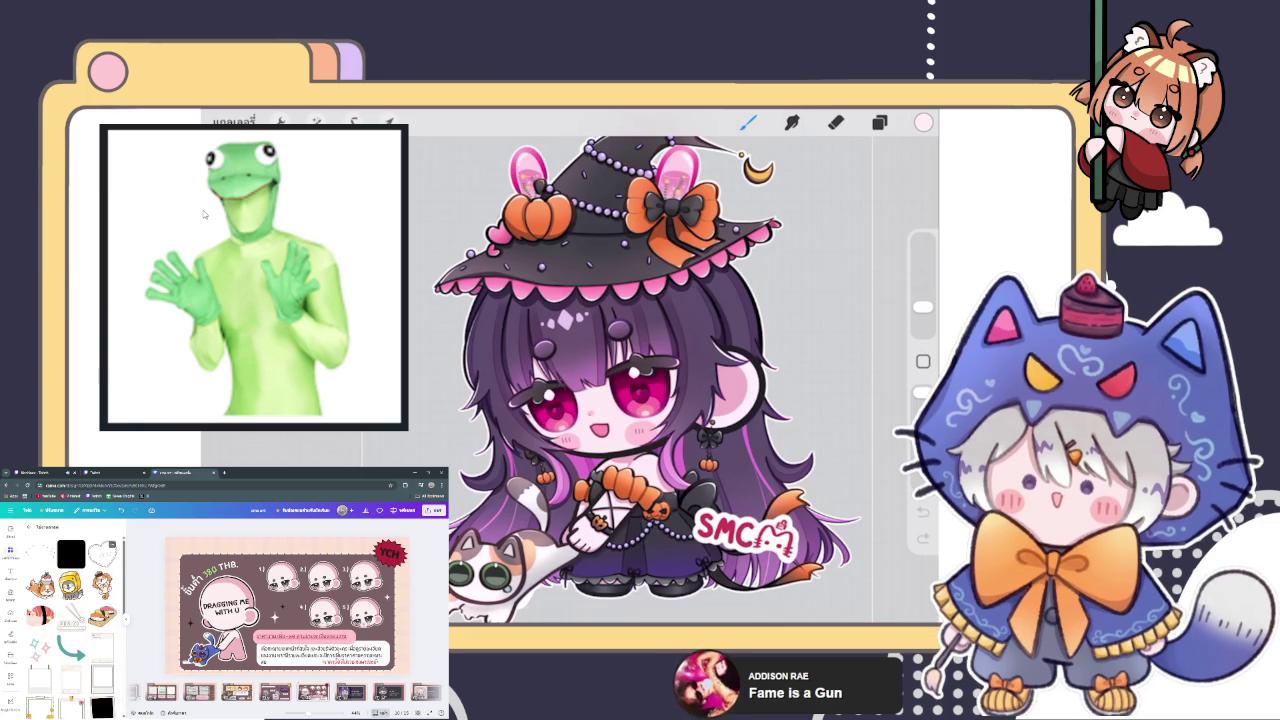
pyautogui.scroll(-5, 70, 600)
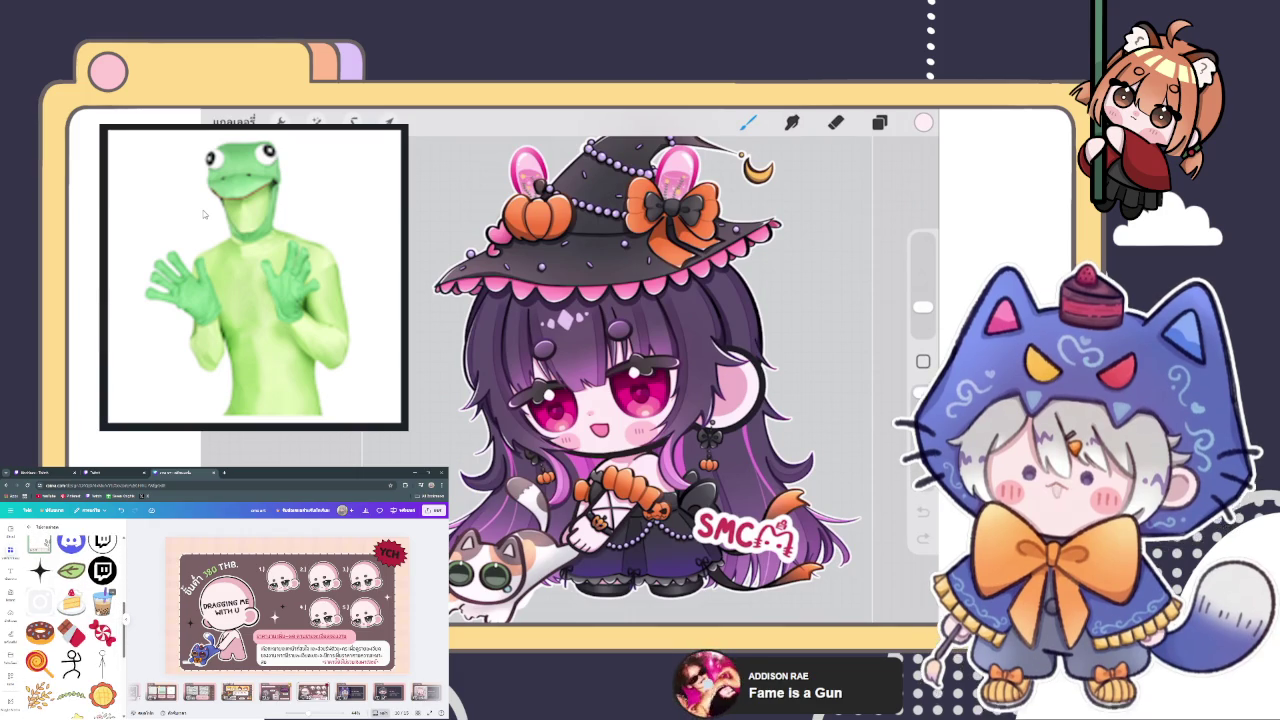
# Insert the slice-of-cake sticker and place it at the price sheet's top-left corner.
pyautogui.click(72, 600)
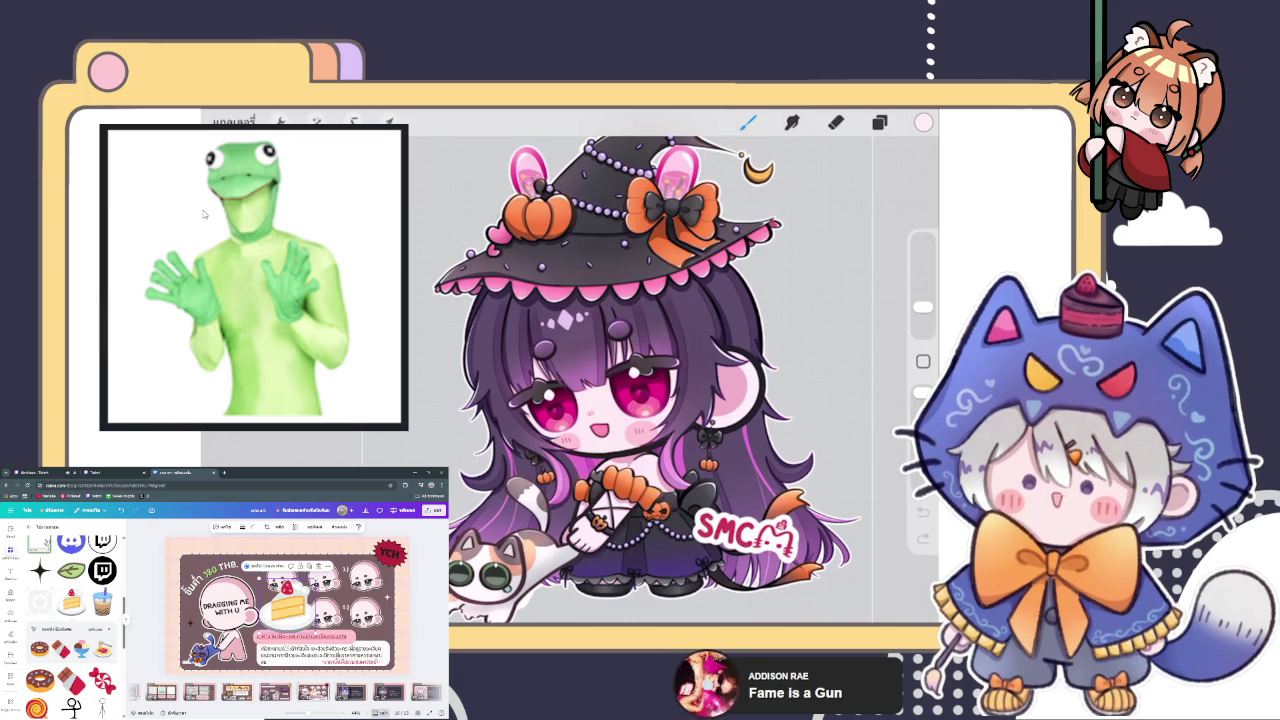
pyautogui.moveTo(287, 602); pyautogui.dragTo(192, 560)
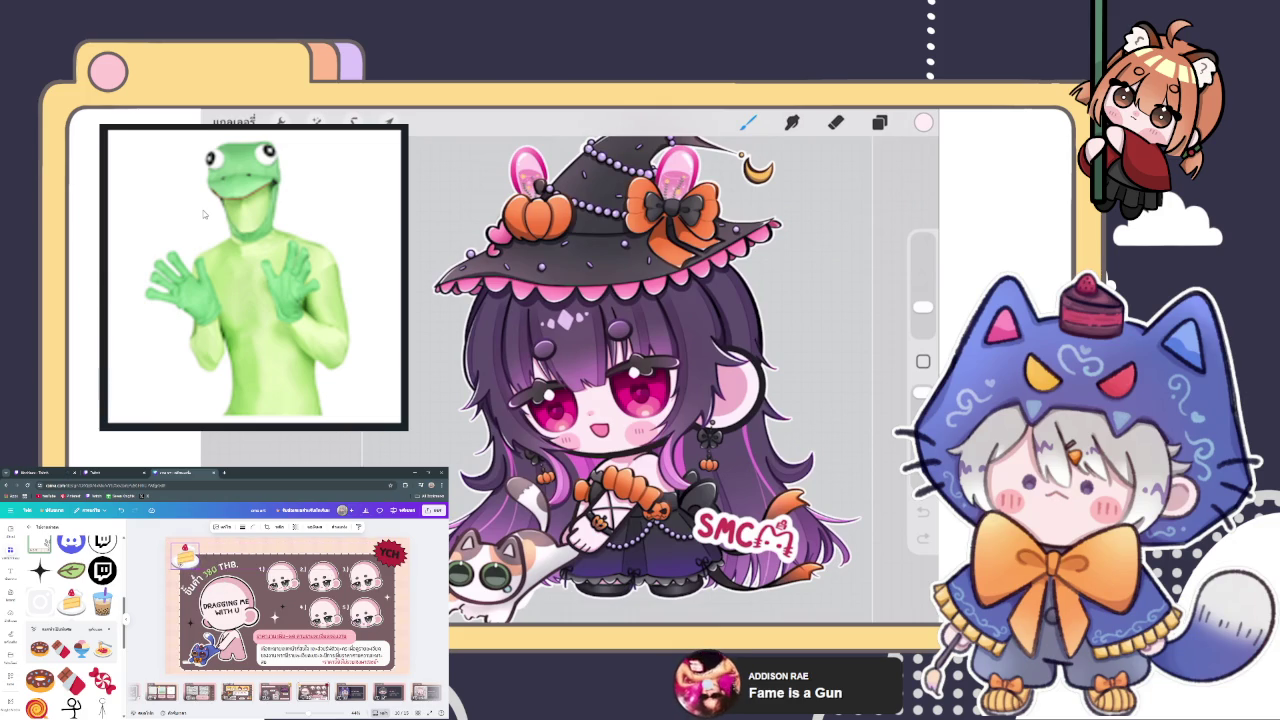
pyautogui.click(420, 578)
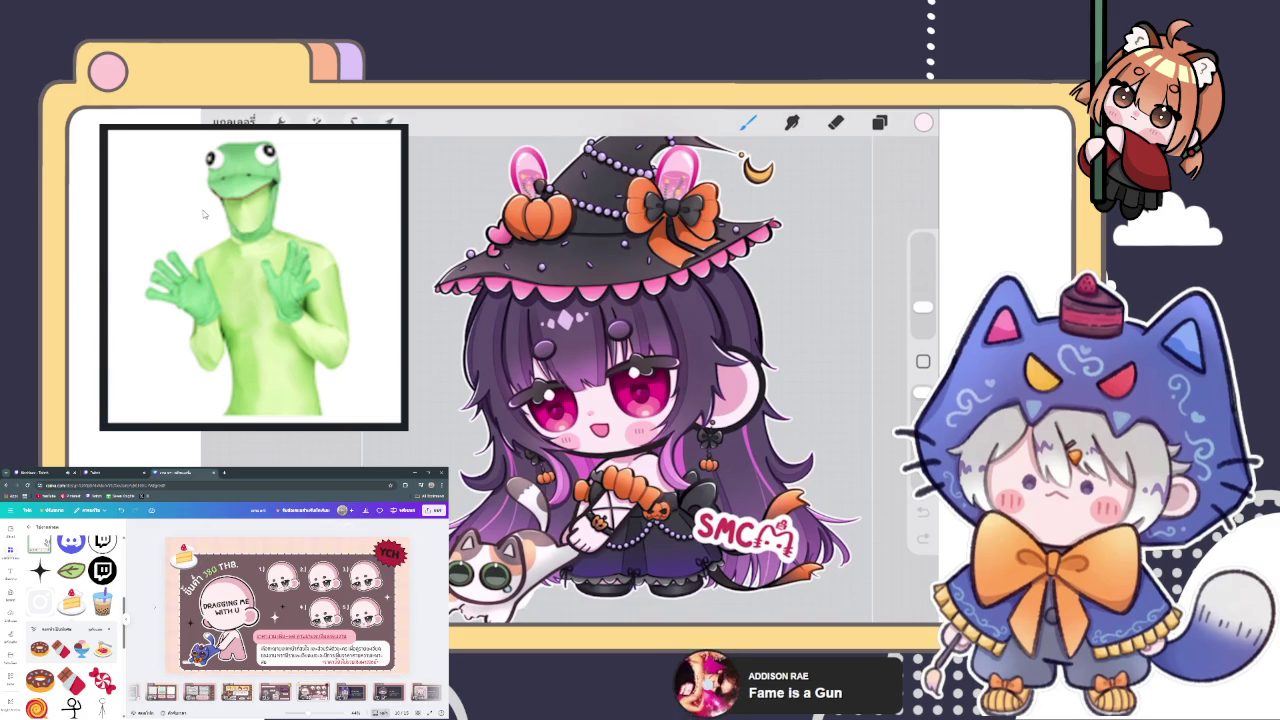
pyautogui.click(184, 556)
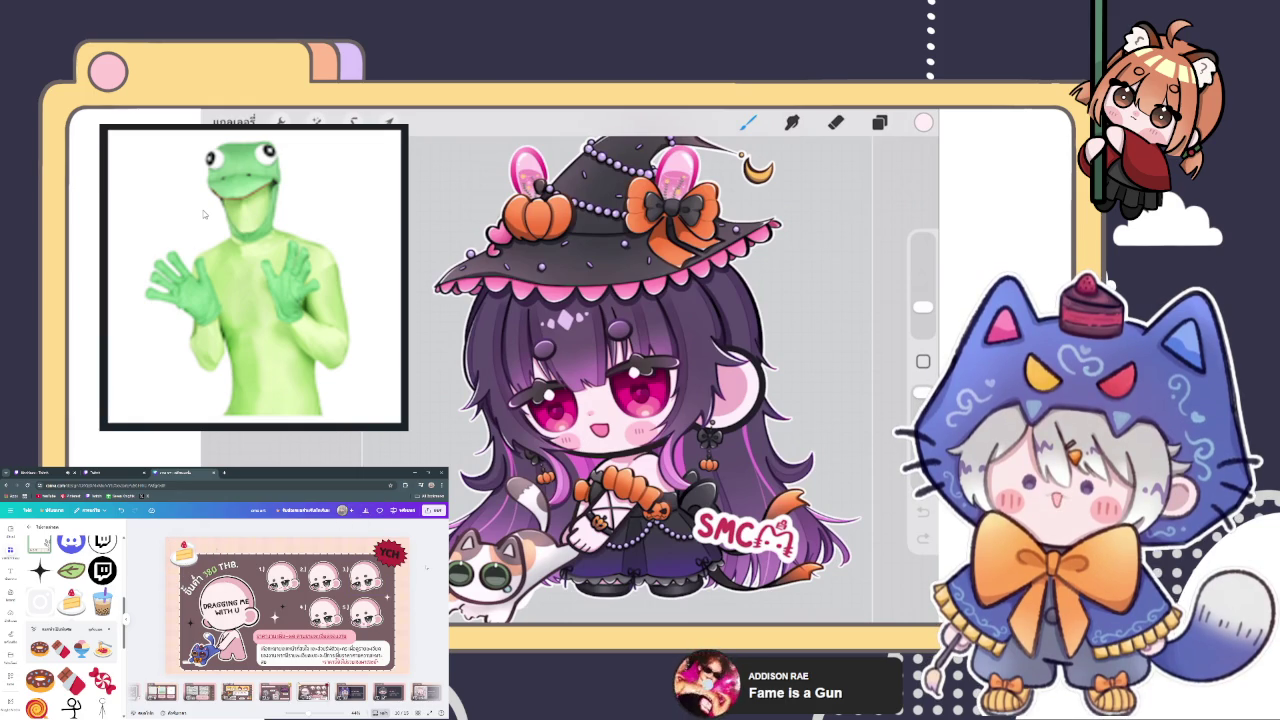
pyautogui.click(102, 603)
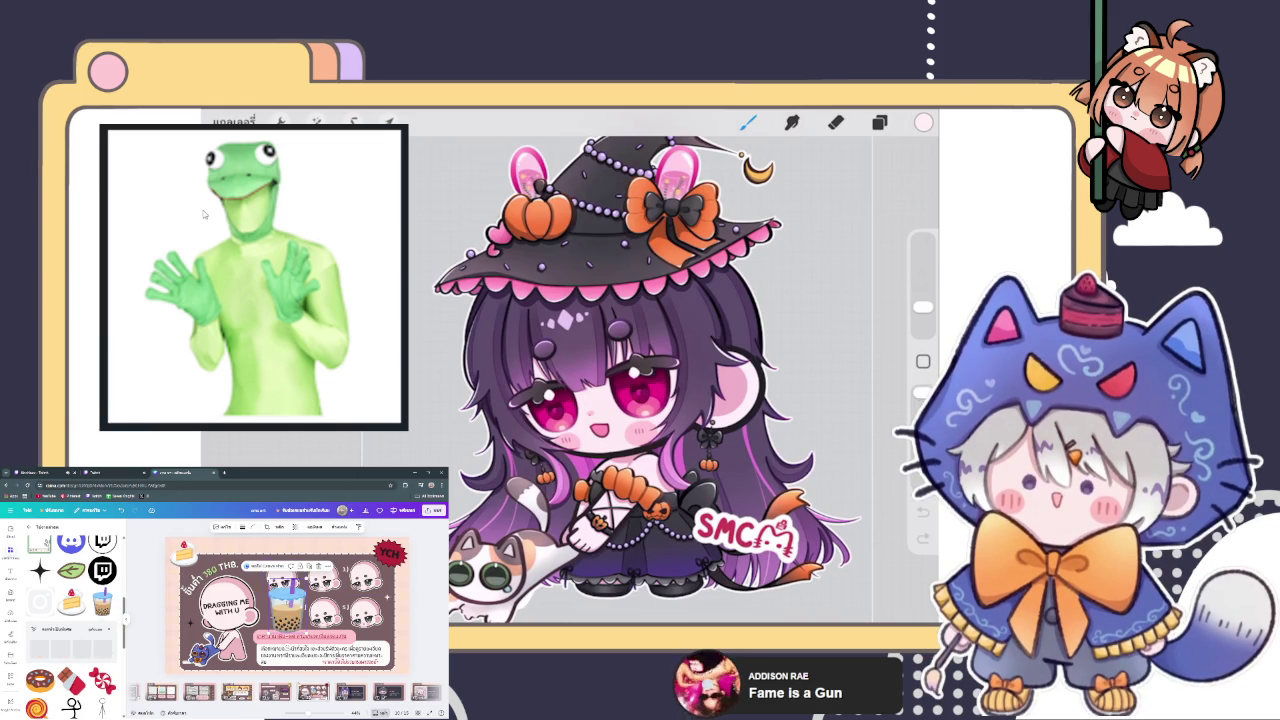
pyautogui.moveTo(287, 600)
pyautogui.mouseDown()
pyautogui.moveTo(225, 565)
pyautogui.moveTo(272, 575)
pyautogui.mouseUp()
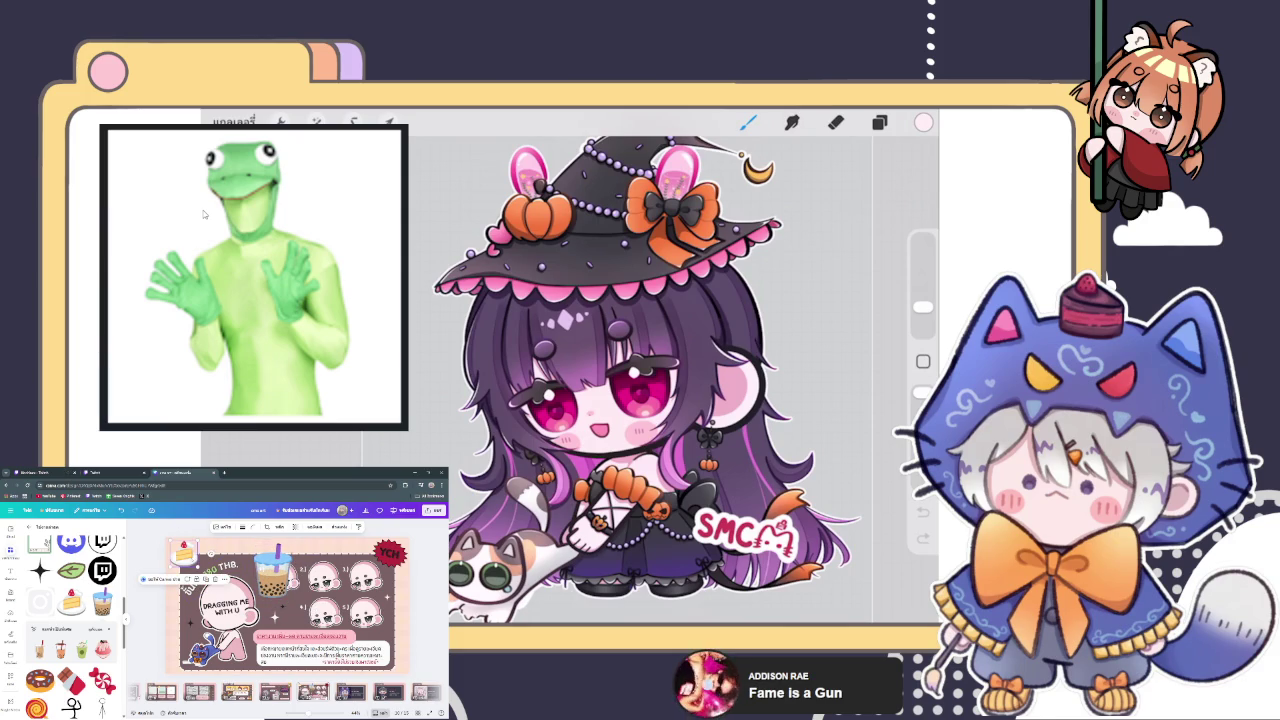
pyautogui.press('Escape')
pyautogui.click(272, 572)
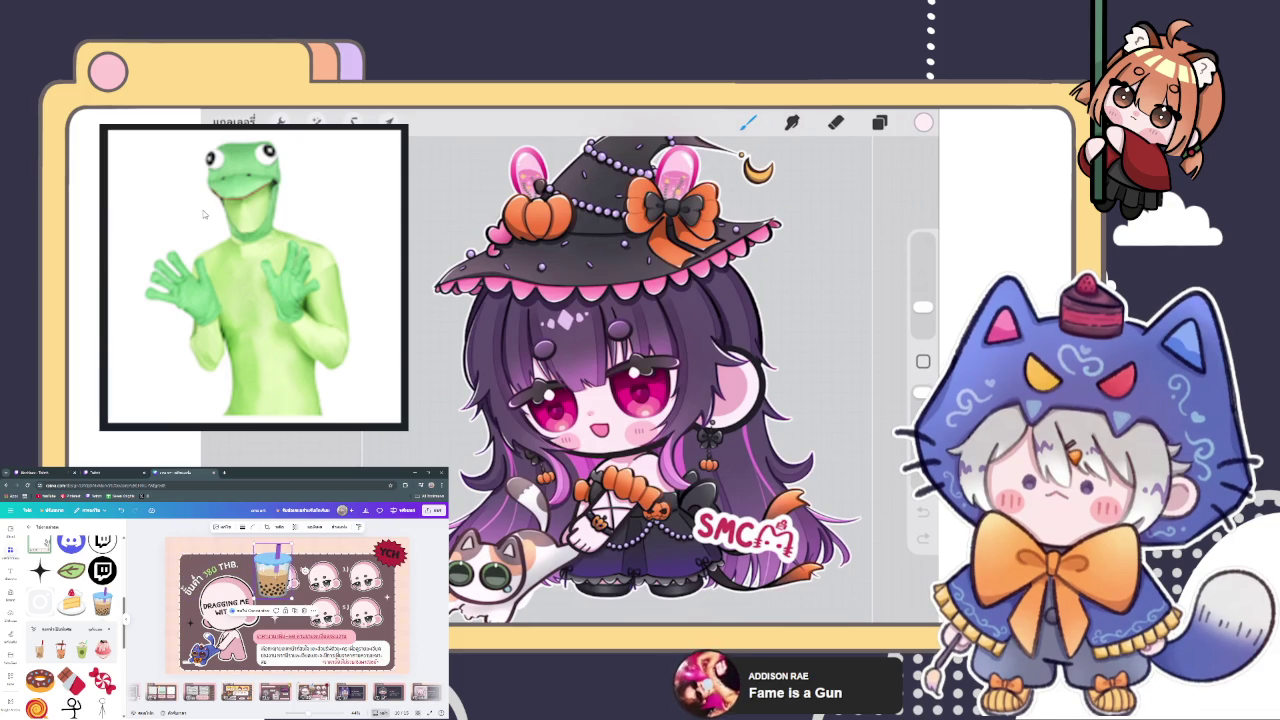
pyautogui.moveTo(272, 575); pyautogui.dragTo(181, 555)
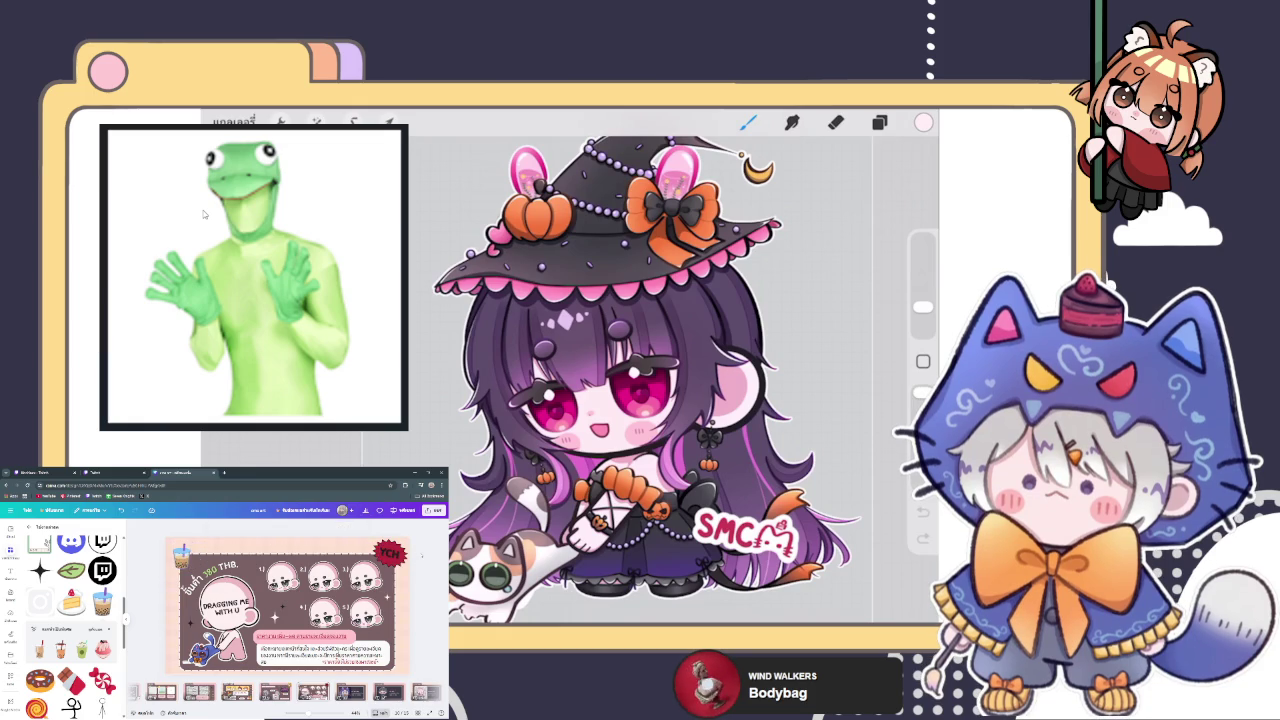
pyautogui.click(182, 553)
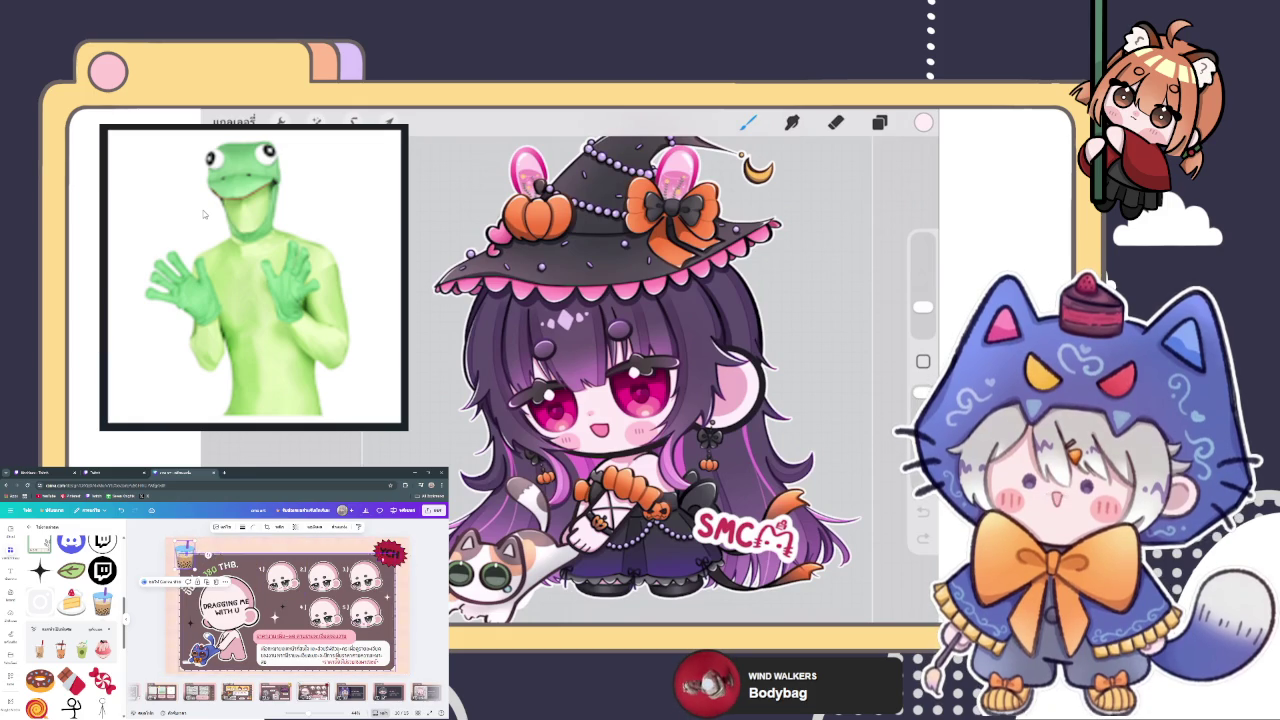
pyautogui.press('Escape')
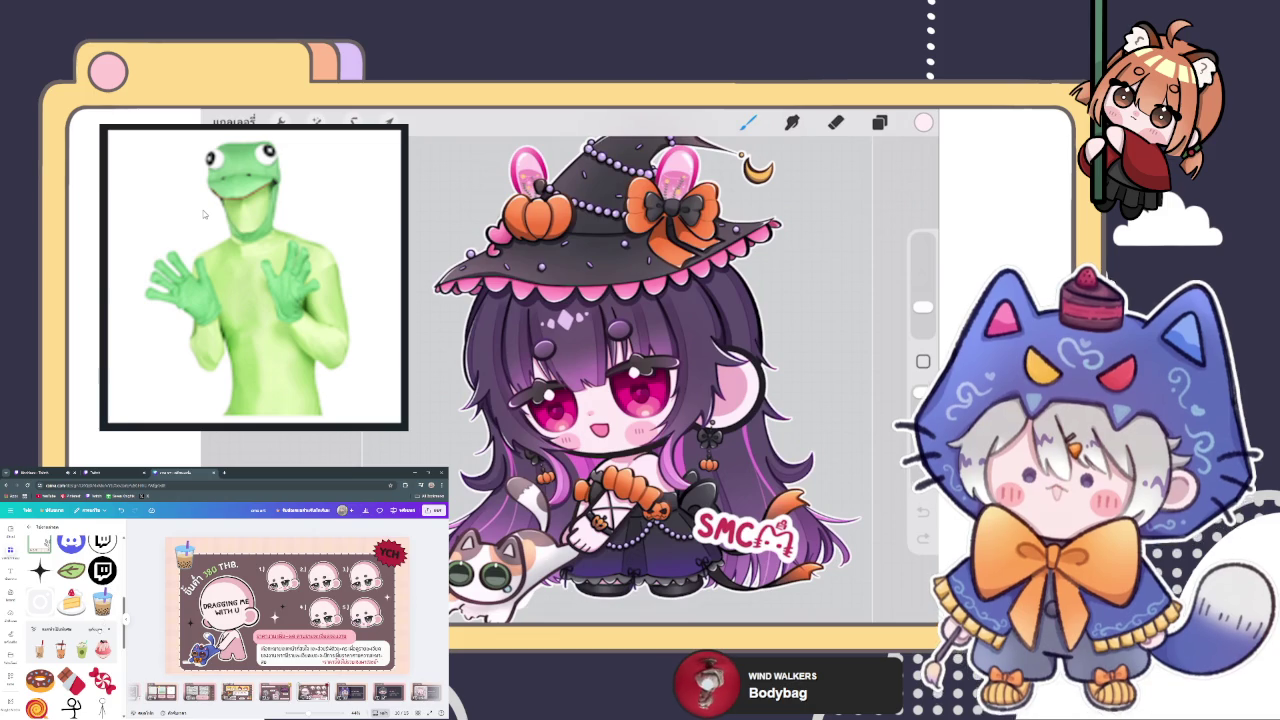
pyautogui.click(97, 628)
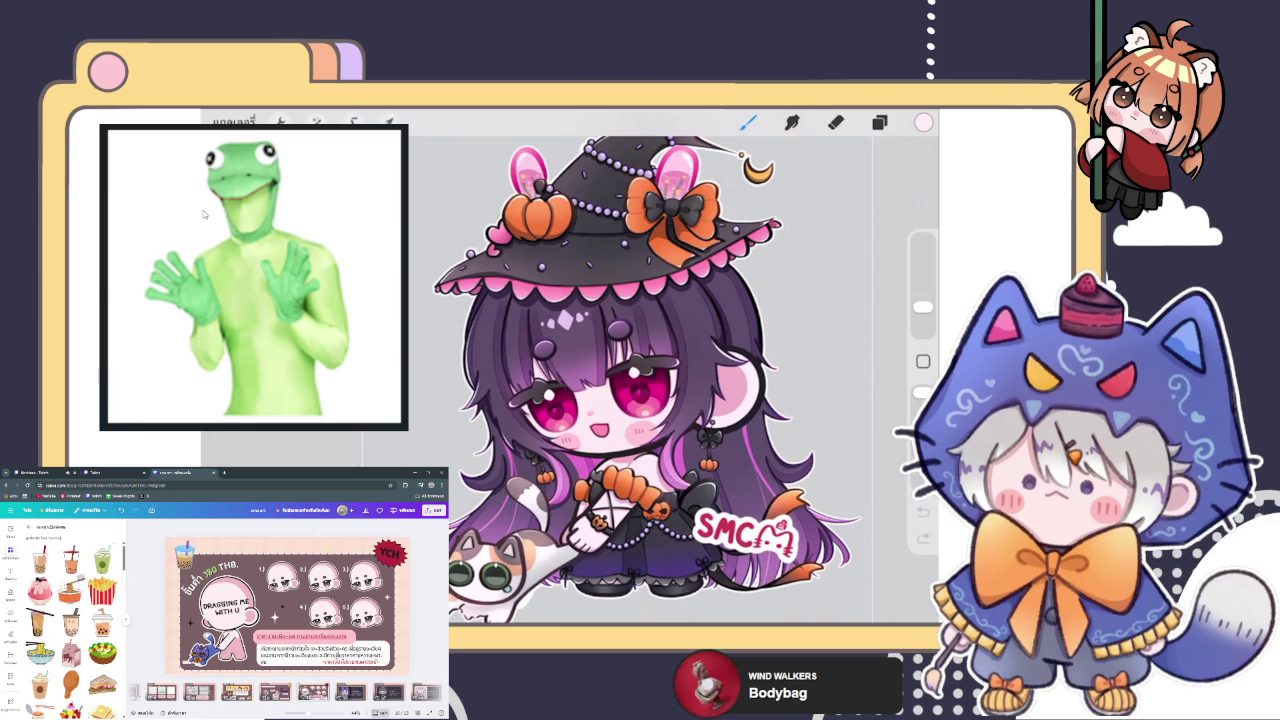
pyautogui.scroll(-2, 70, 615)
pyautogui.scroll(-2, 70, 615)
pyautogui.scroll(-2, 70, 615)
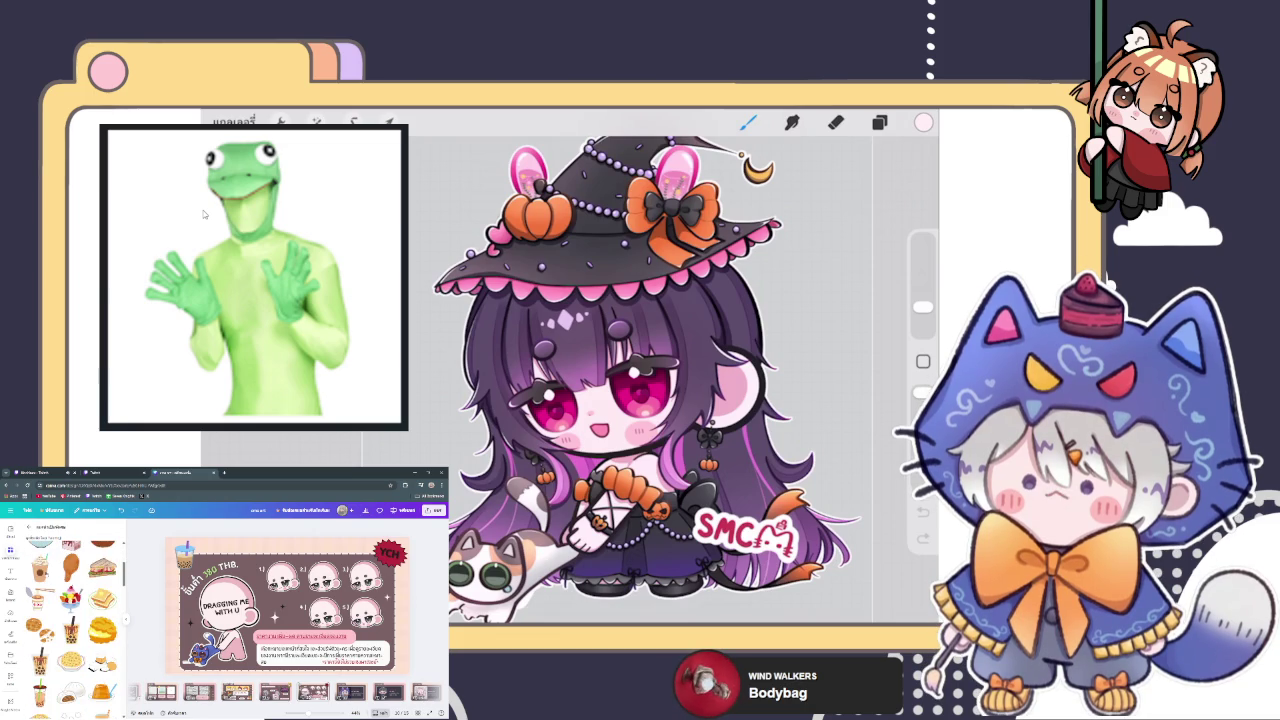
pyautogui.scroll(-2, 70, 615)
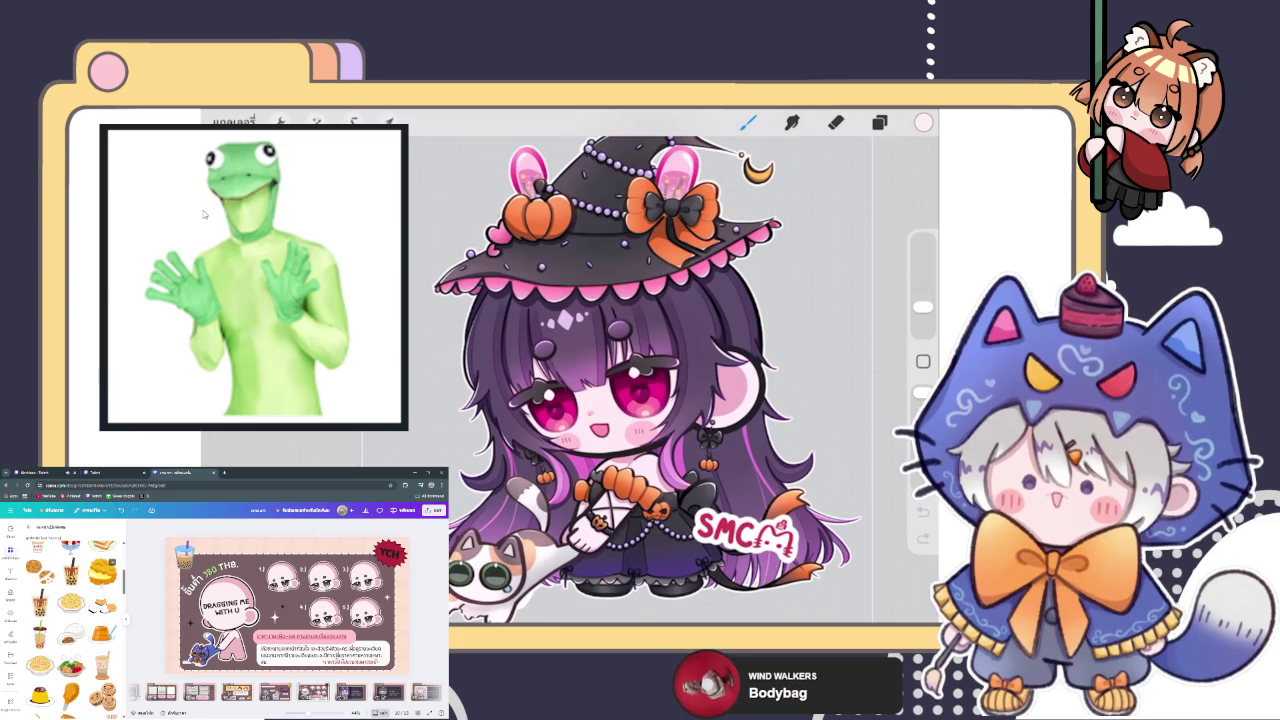
pyautogui.scroll(-2, 70, 615)
pyautogui.scroll(-2, 70, 615)
pyautogui.scroll(-2, 70, 615)
pyautogui.scroll(-2, 70, 615)
pyautogui.scroll(-2, 70, 615)
pyautogui.scroll(-2, 70, 615)
pyautogui.scroll(-2, 70, 615)
pyautogui.scroll(-2, 70, 615)
pyautogui.scroll(-2, 70, 615)
pyautogui.scroll(-2, 70, 615)
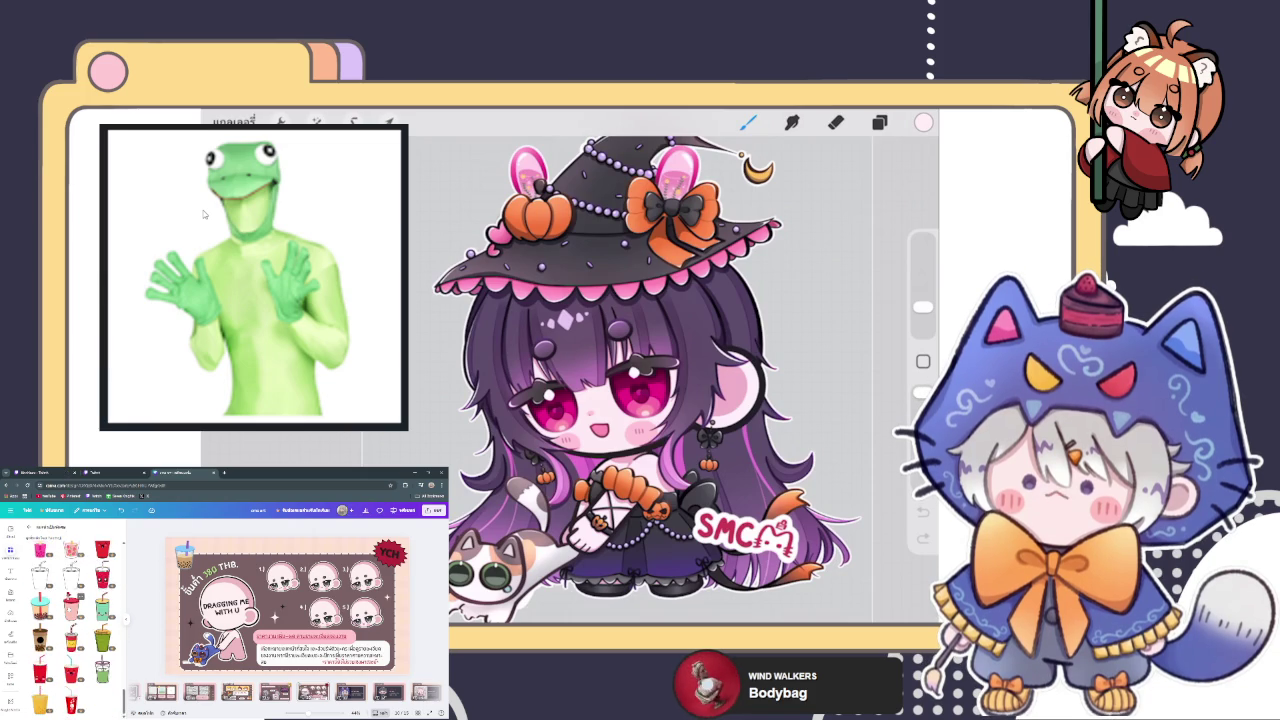
pyautogui.scroll(-2, 70, 615)
pyautogui.scroll(-2, 70, 615)
pyautogui.scroll(-2, 70, 615)
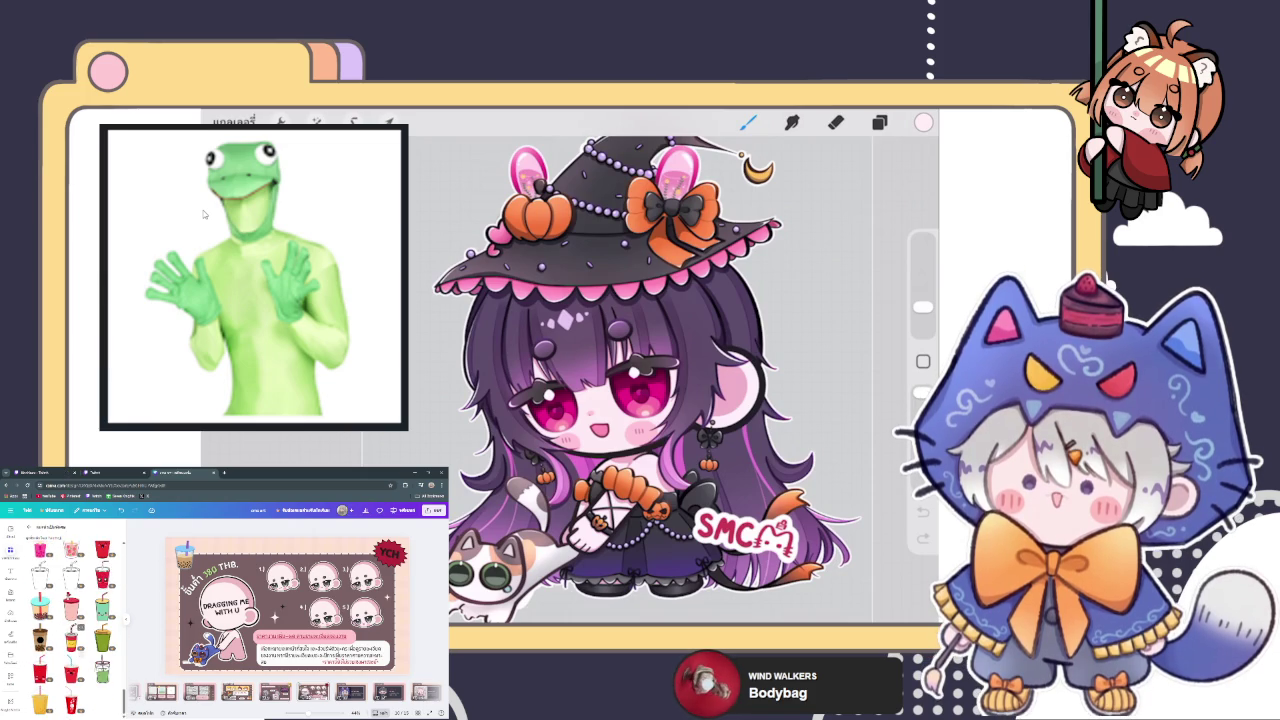
pyautogui.scroll(-2, 70, 615)
pyautogui.scroll(-3, 70, 615)
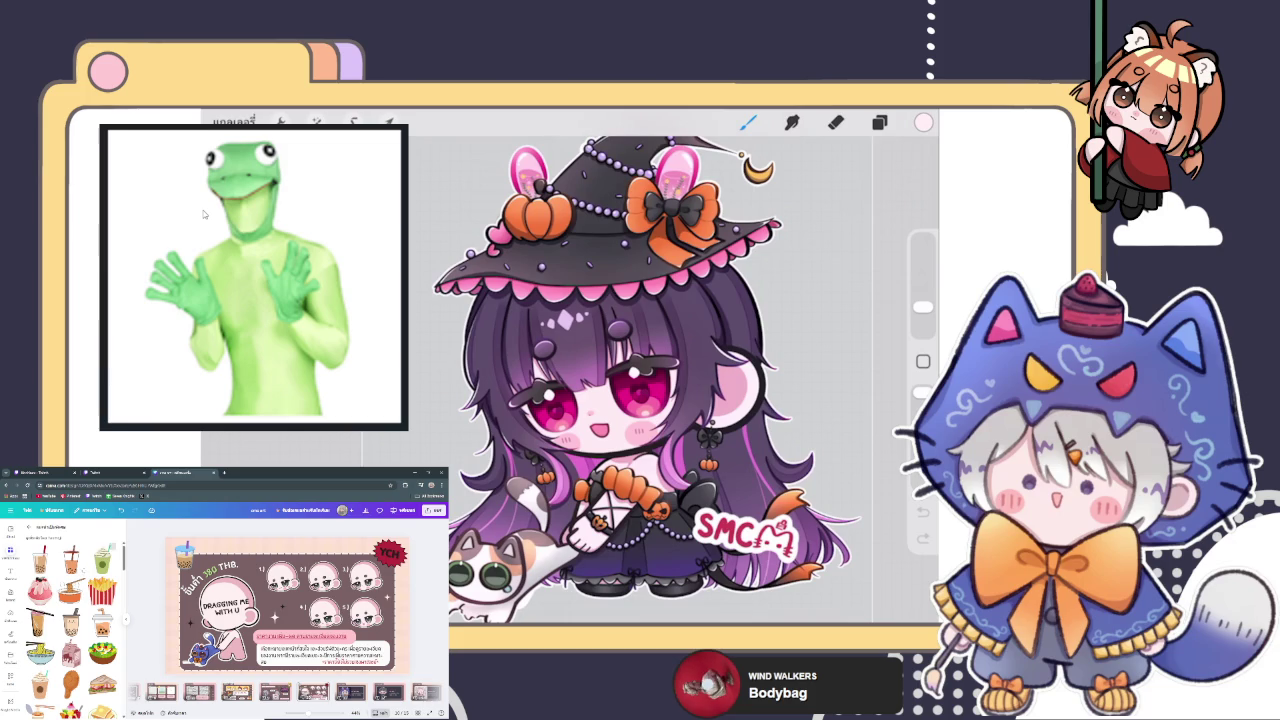
pyautogui.scroll(-2, 70, 615)
pyautogui.scroll(-2, 70, 615)
pyautogui.scroll(-2, 70, 615)
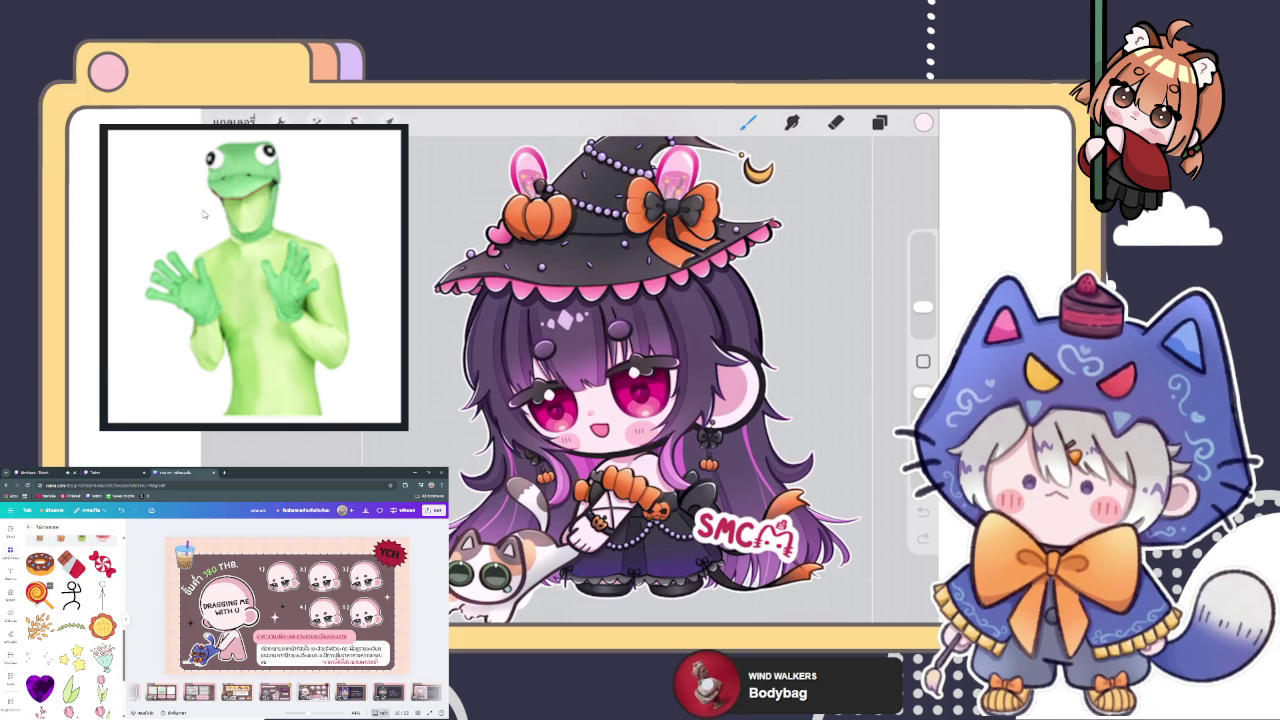
pyautogui.scroll(2, 70, 615)
pyautogui.scroll(-2, 70, 615)
pyautogui.scroll(-1, 70, 615)
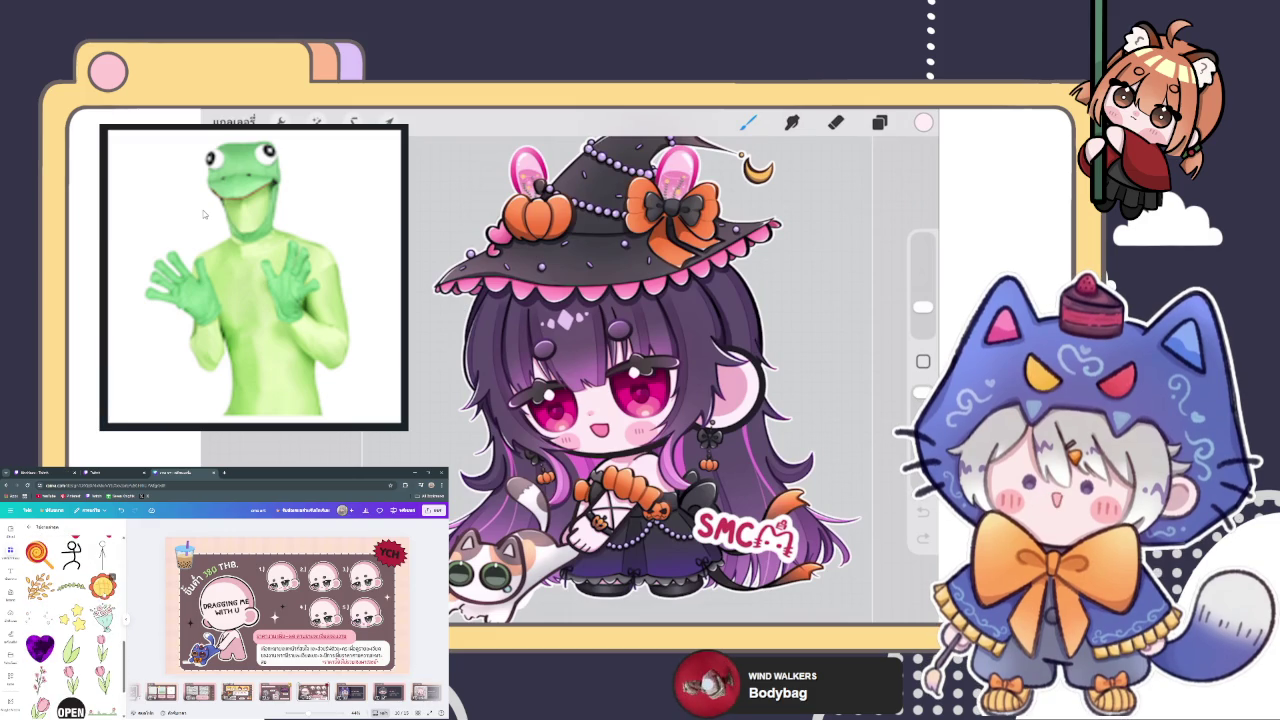
pyautogui.scroll(-1, 70, 615)
pyautogui.scroll(-1, 70, 615)
pyautogui.scroll(-1, 70, 615)
pyautogui.scroll(-2, 70, 615)
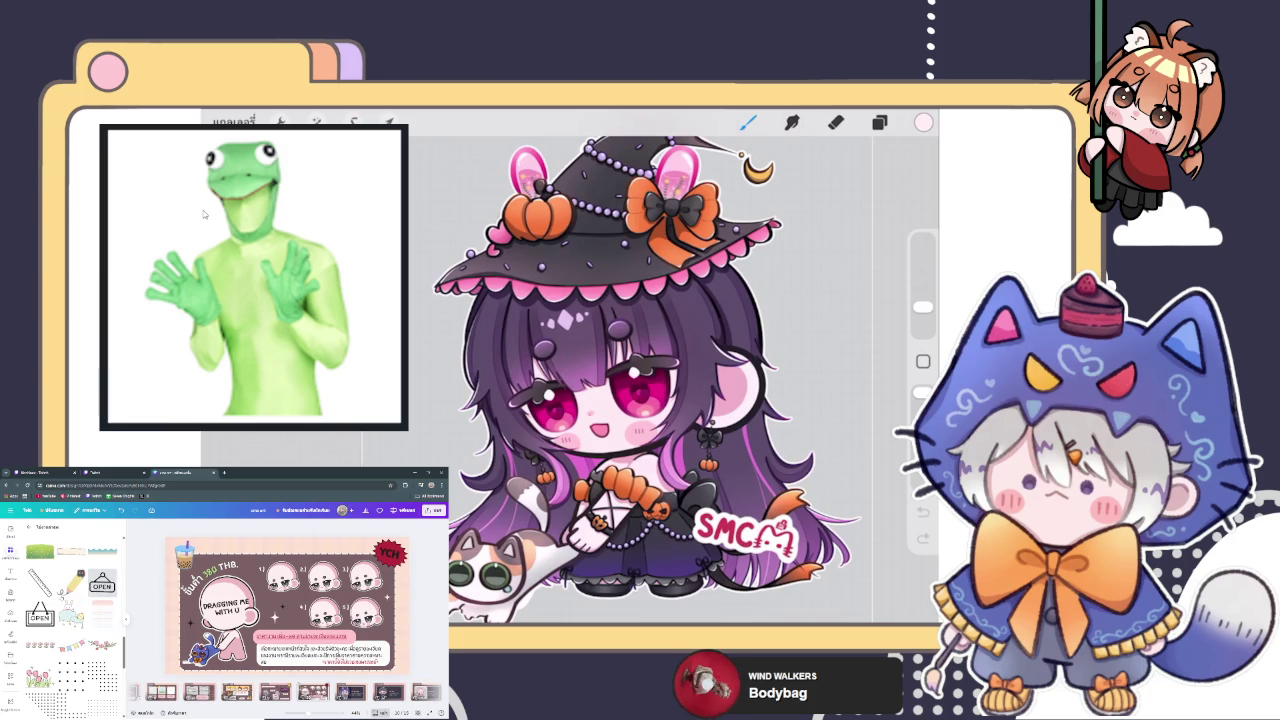
pyautogui.scroll(-2, 70, 615)
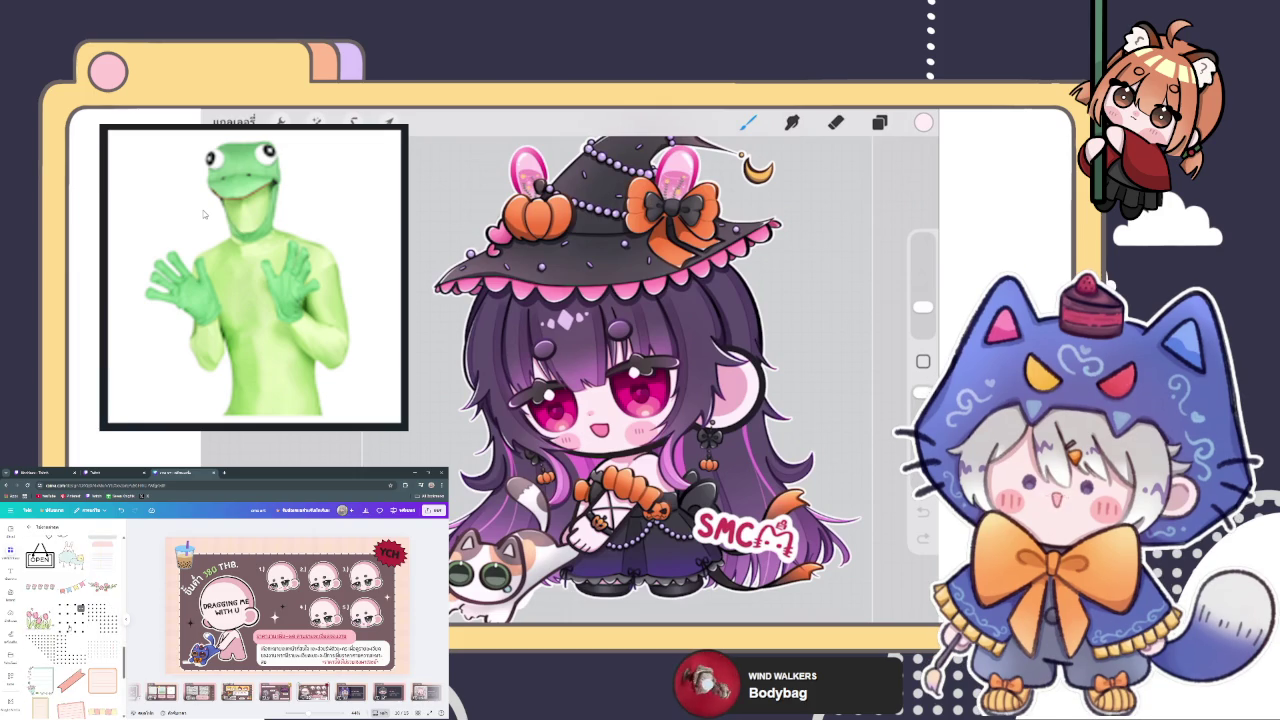
pyautogui.click(288, 567)
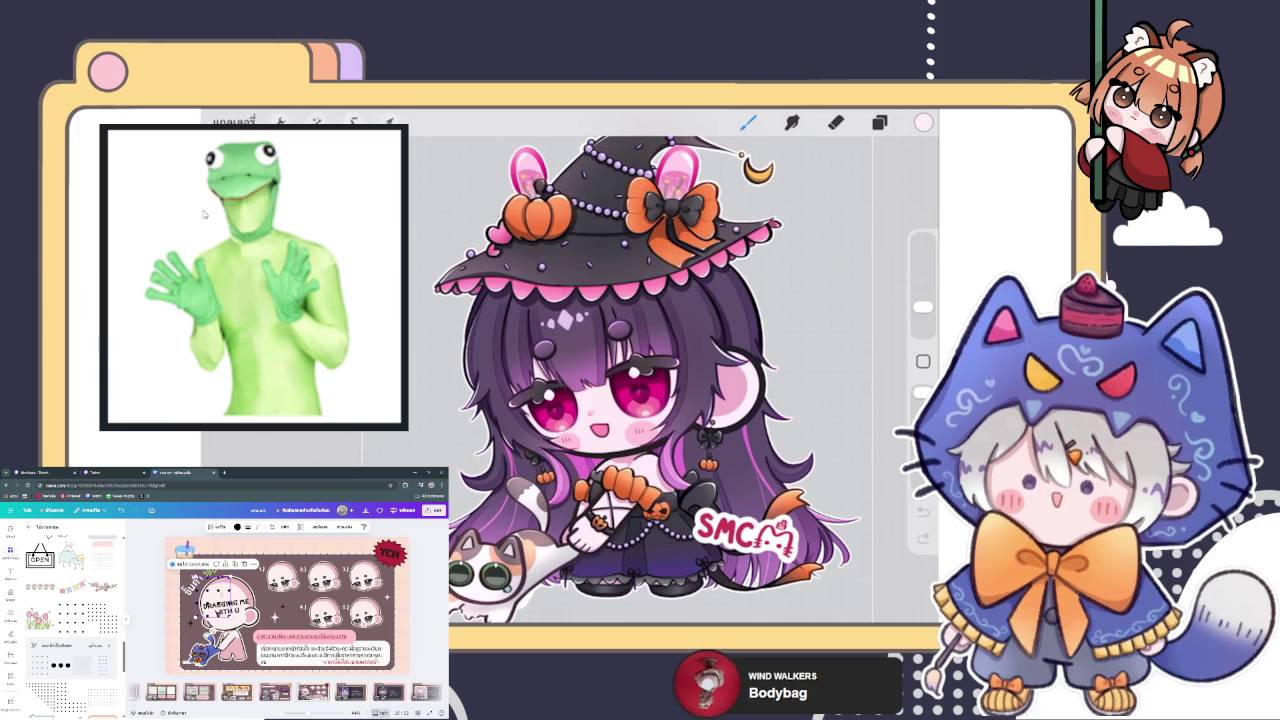
pyautogui.click(385, 553)
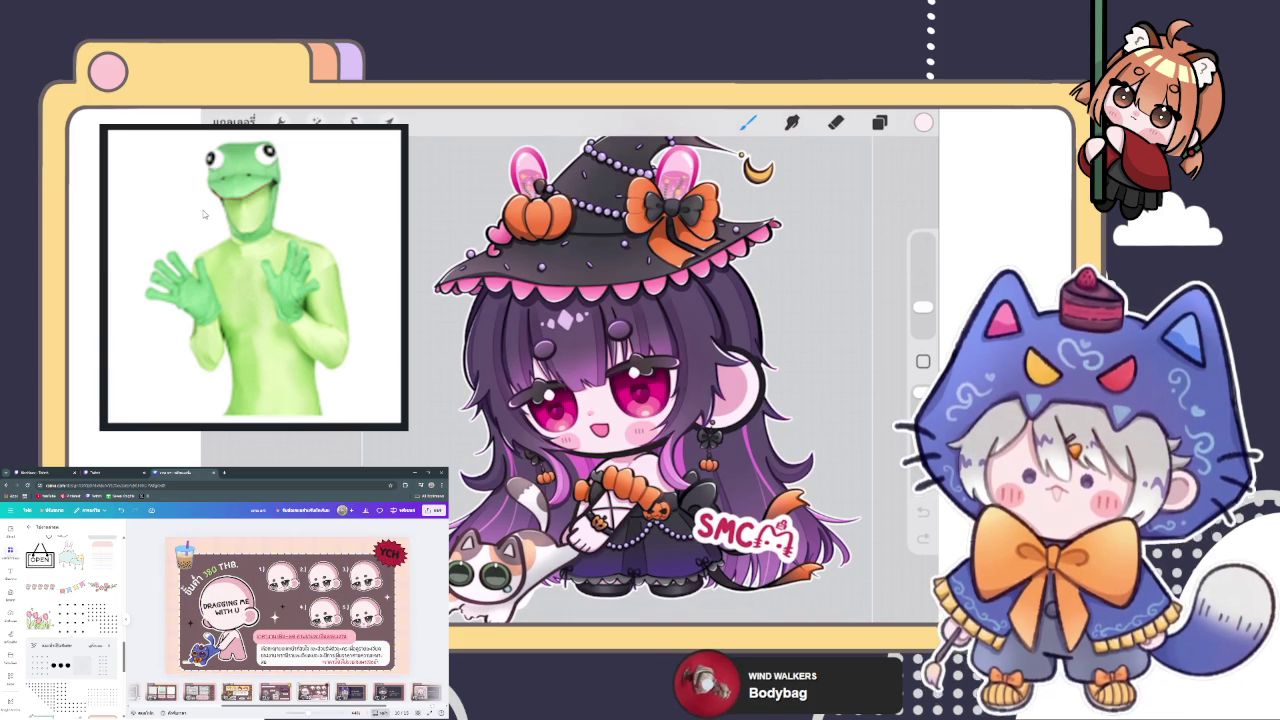
pyautogui.hotkey('ctrl', 'alt', 'p')
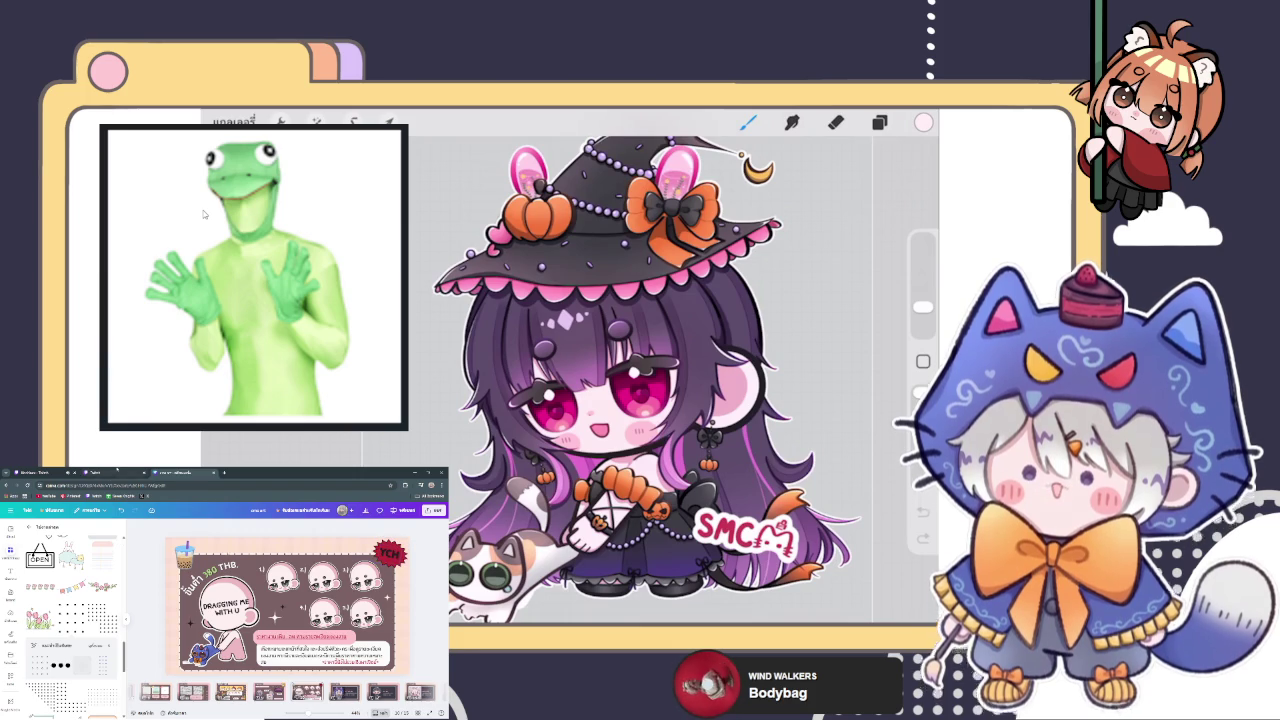
pyautogui.hotkey('ctrl', '1')
pyautogui.hotkey('ctrl', '3')
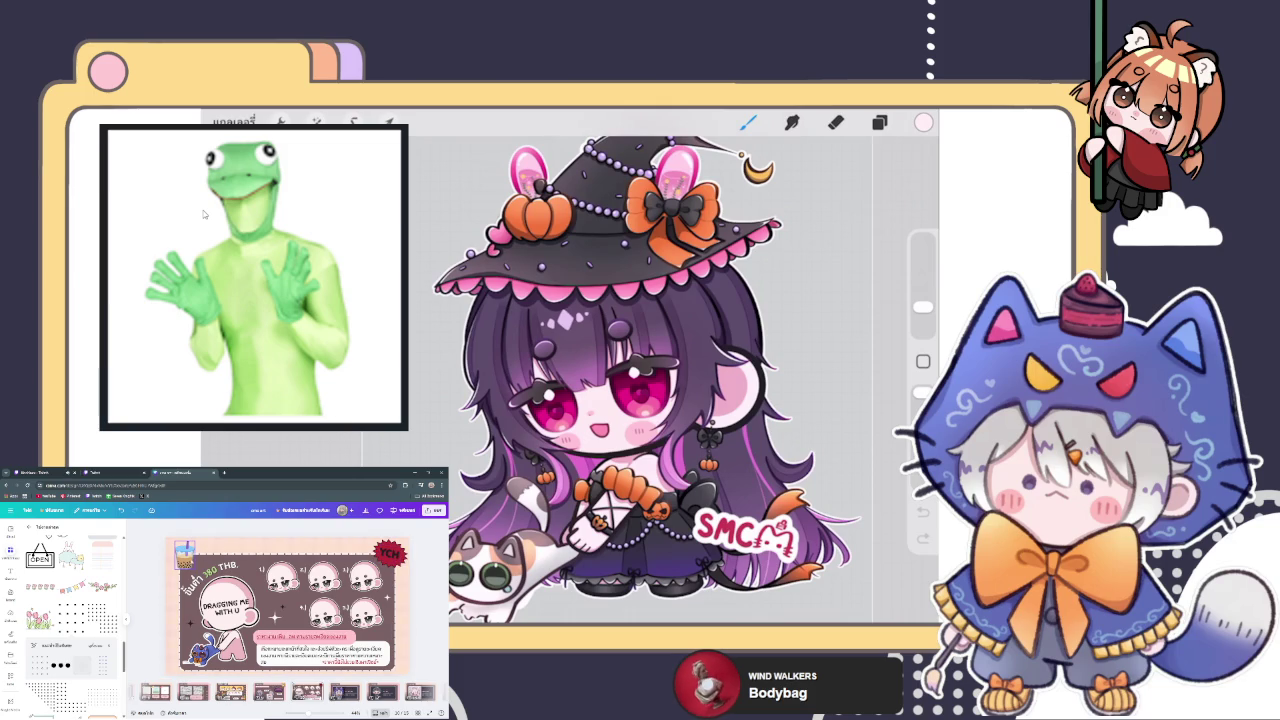
pyautogui.click(200, 578)
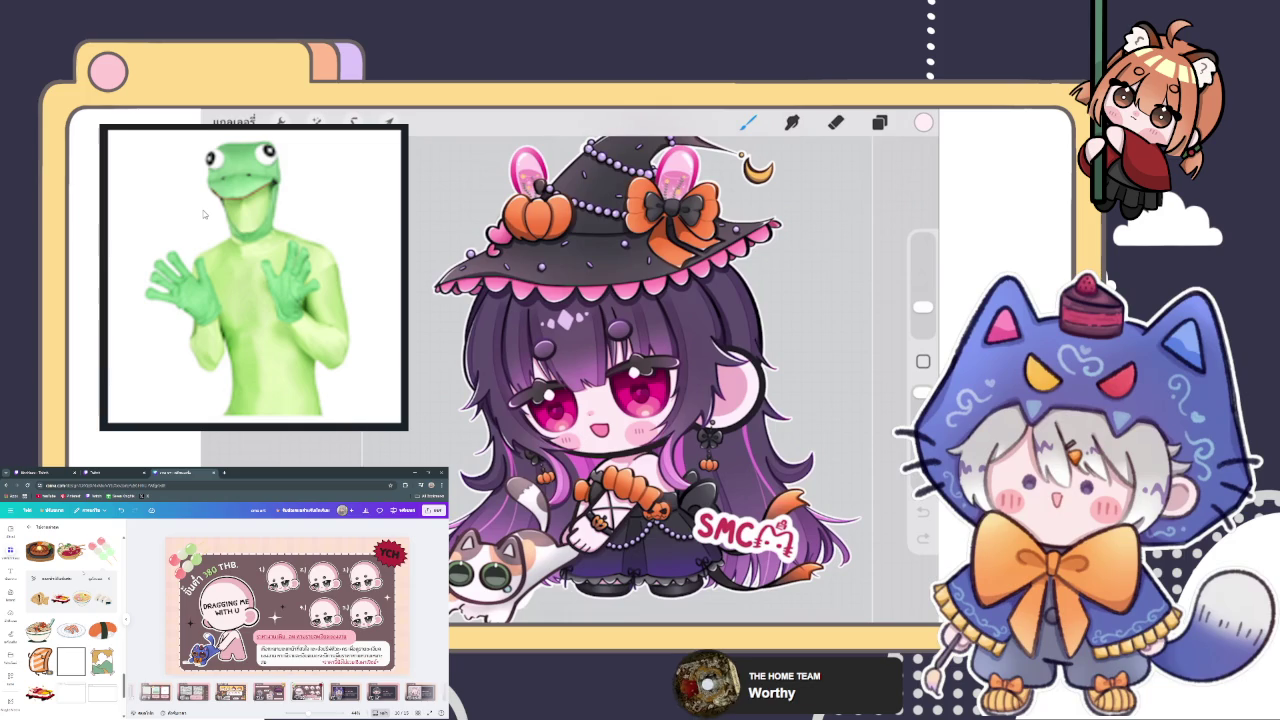
# Check the Twitch stream-manager dashboard.
pyautogui.click(118, 472)
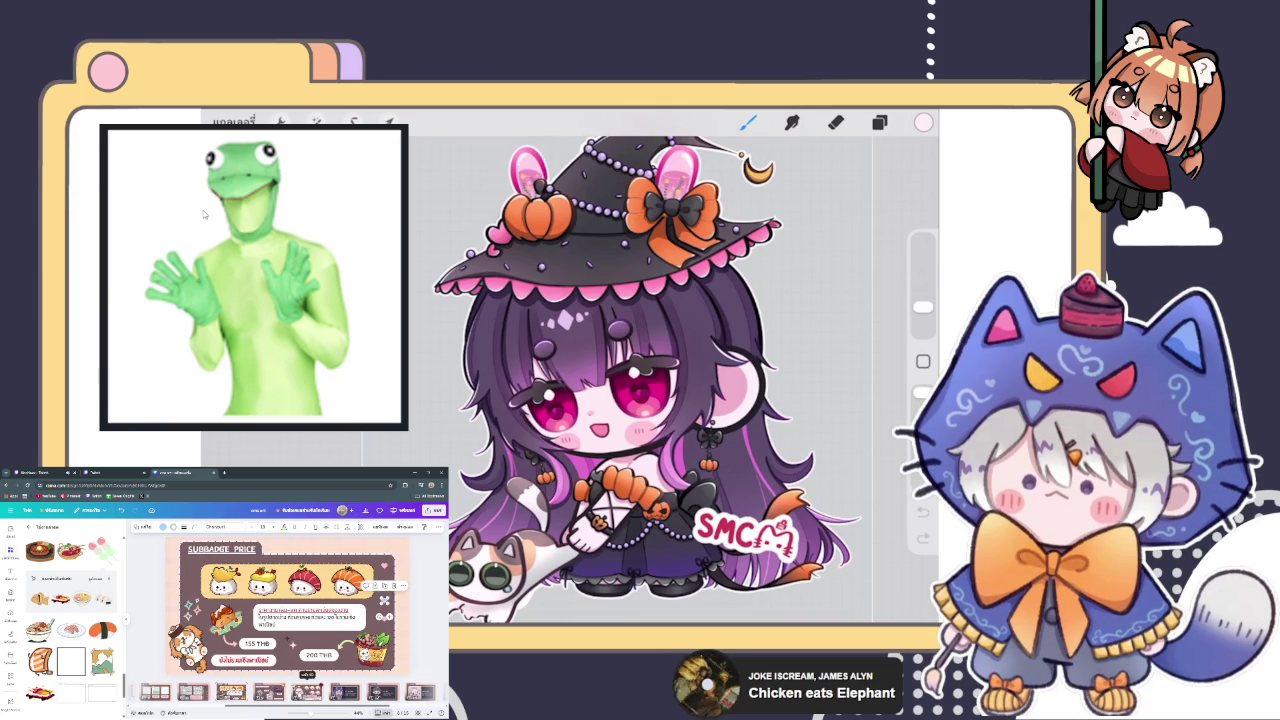
# On the YCH price page, change the top-left price heading to '390 THB.'.
pyautogui.click(307, 692)
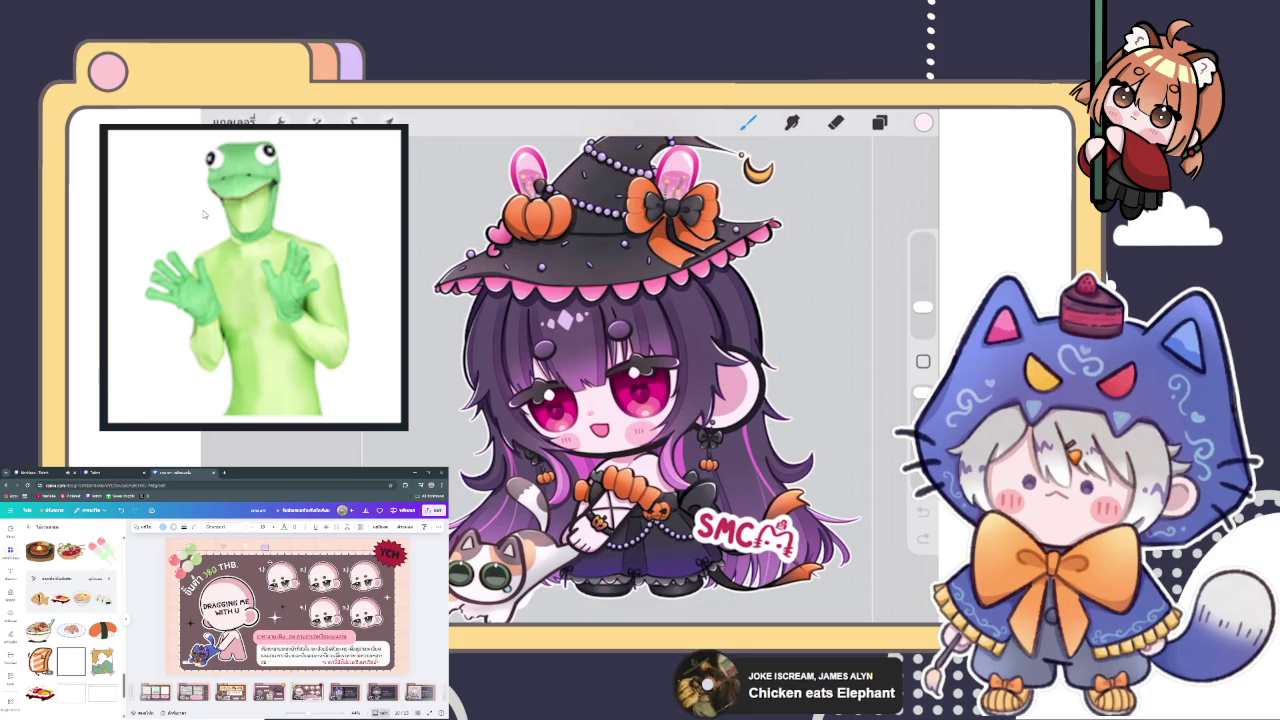
pyautogui.press('Escape')
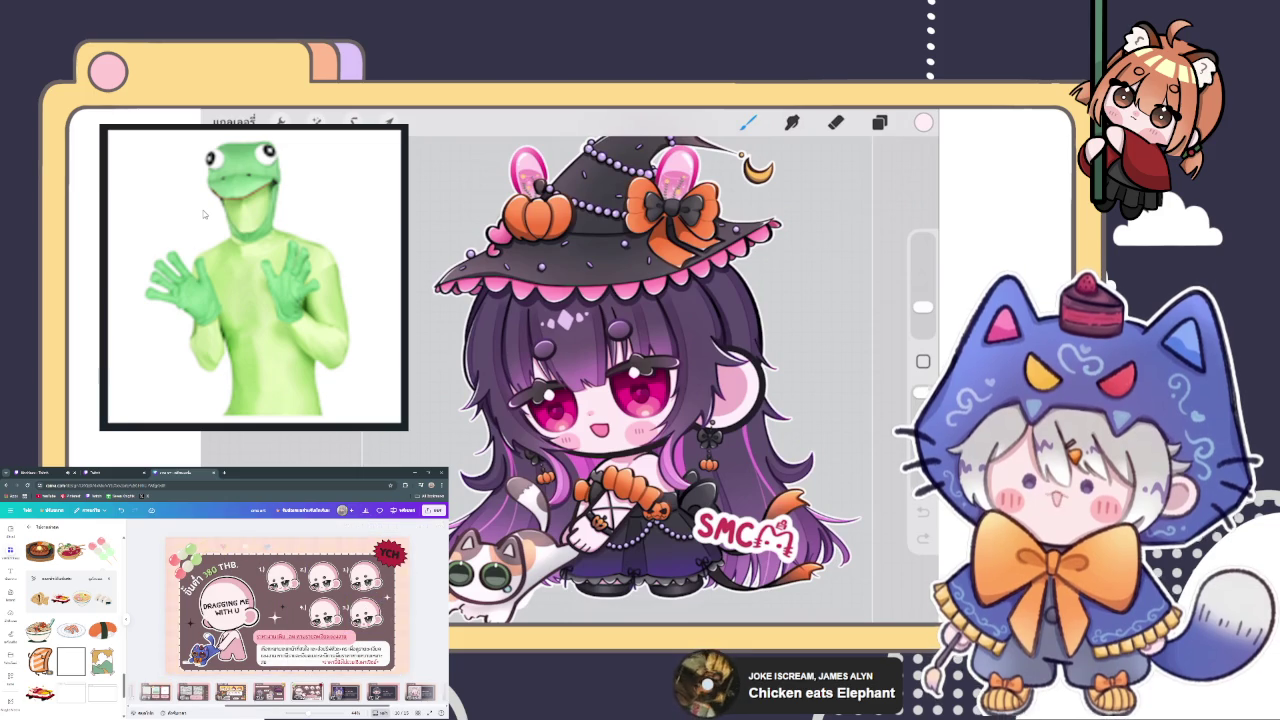
pyautogui.click(222, 550)
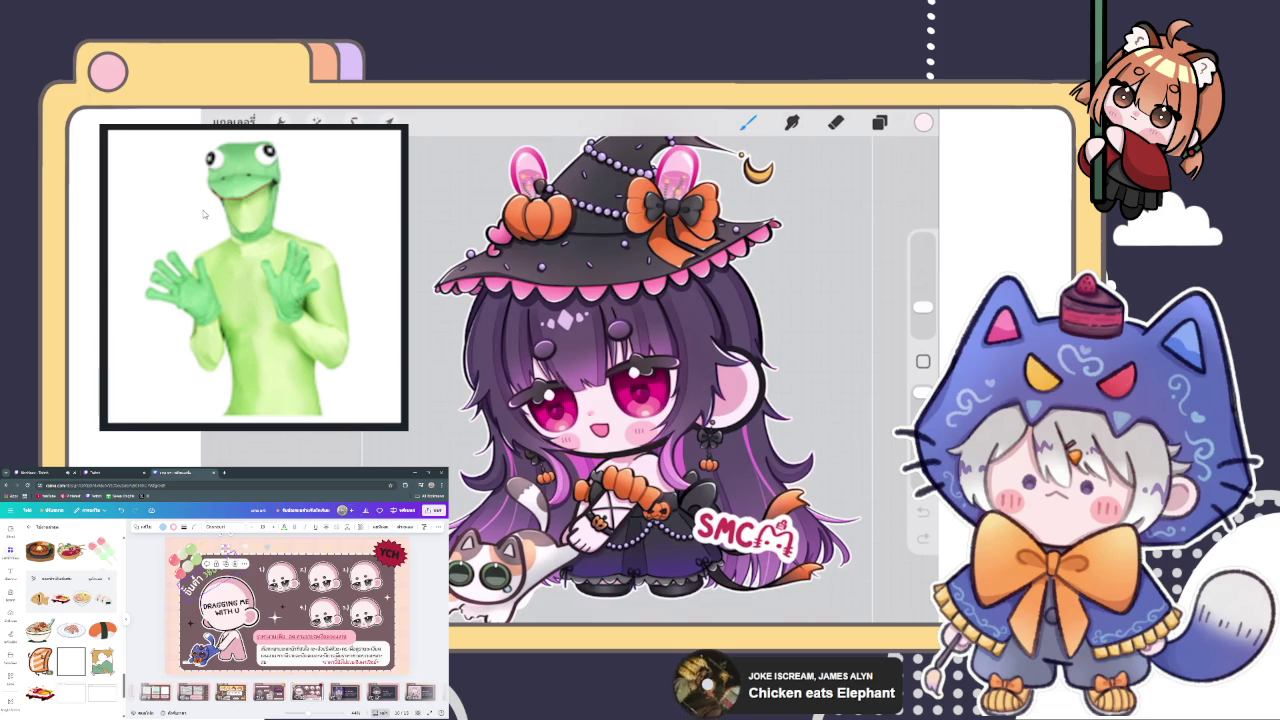
pyautogui.write('390 THB.')
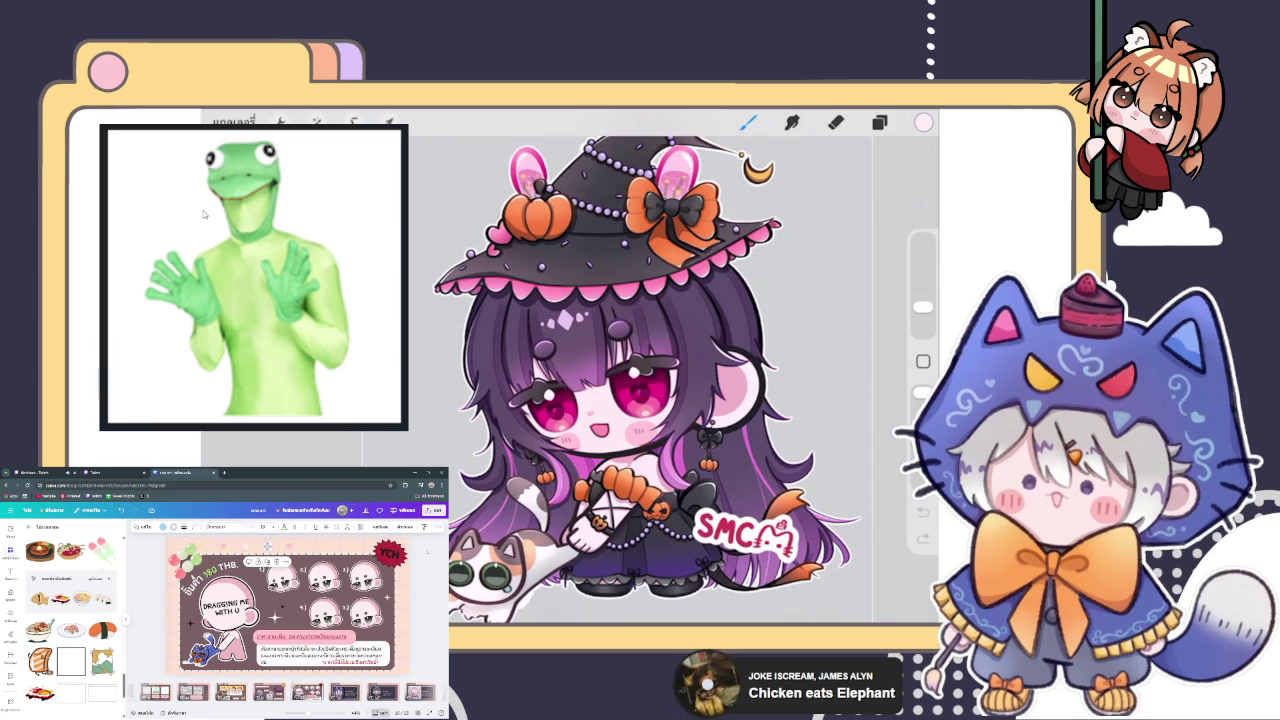
# Check the YCH page's top heading, then scroll down to the PANEL PRICE page.
pyautogui.click(289, 562)
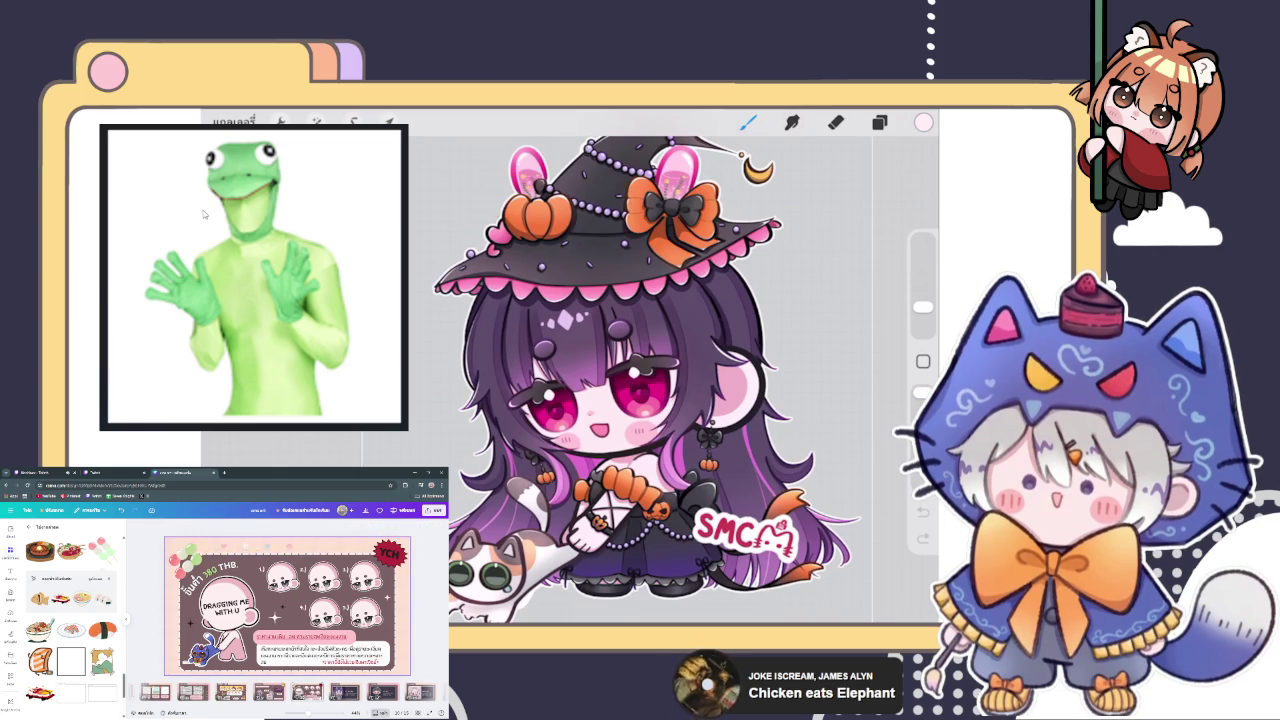
pyautogui.click(250, 550)
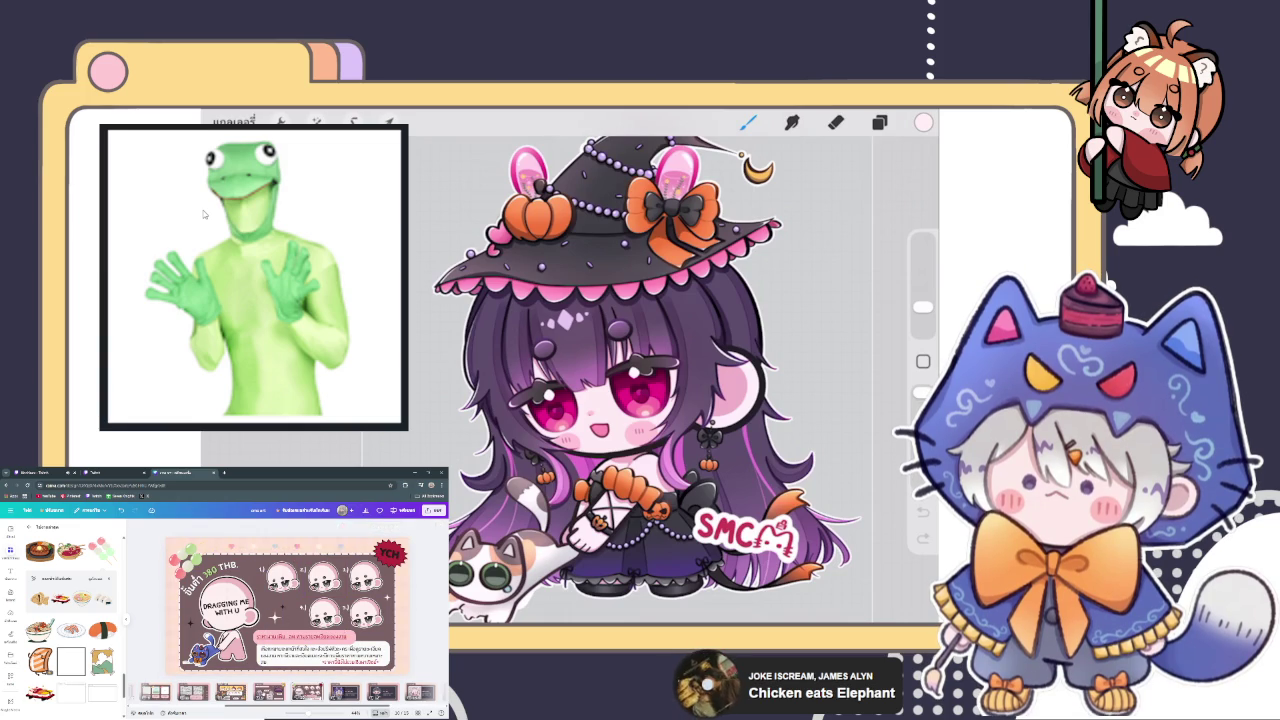
pyautogui.scroll(3, 287, 605)
pyautogui.scroll(-1, 287, 605)
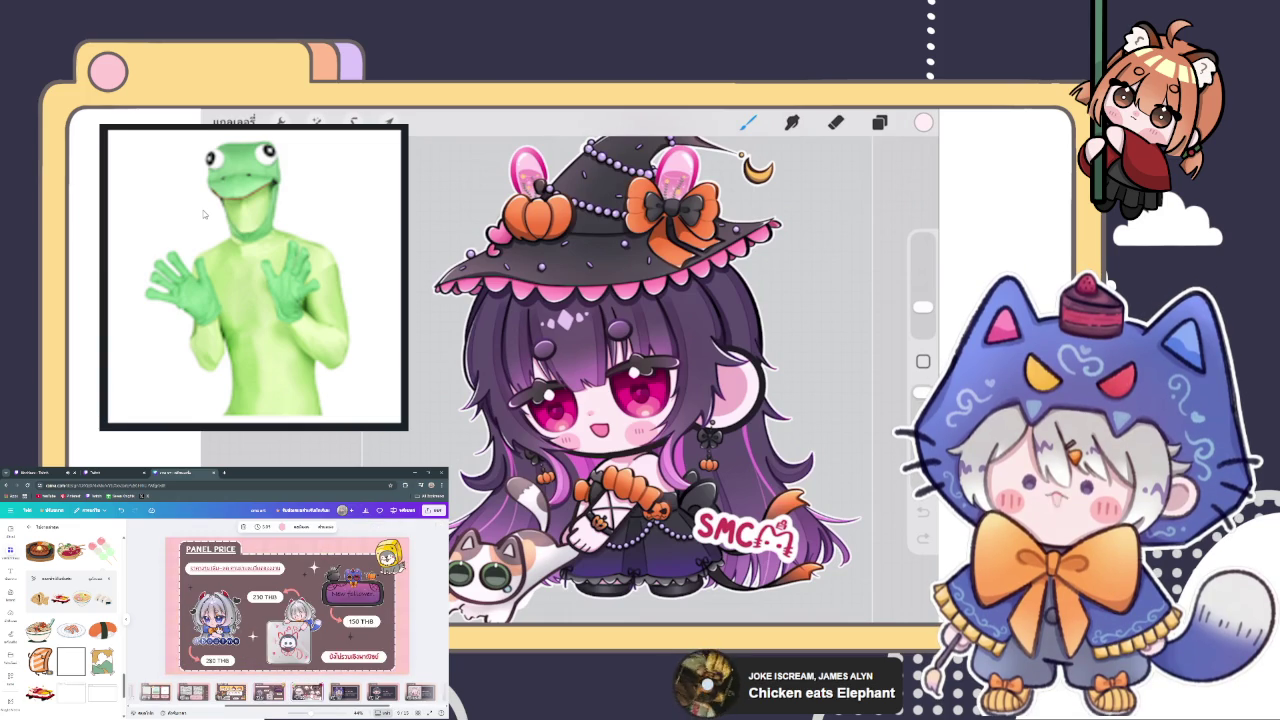
# Scroll past the PANEL PRICE page to the MY ARTWORK page.
pyautogui.scroll(-1, 287, 605)
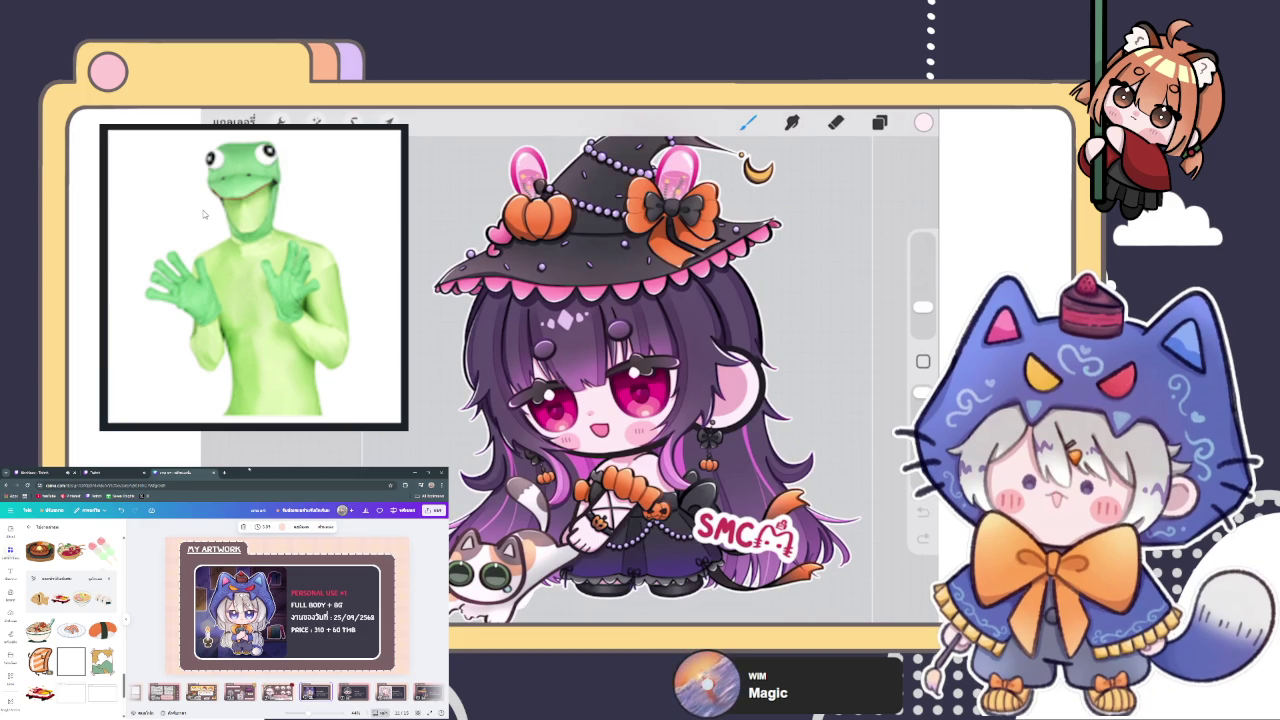
pyautogui.click(115, 471)
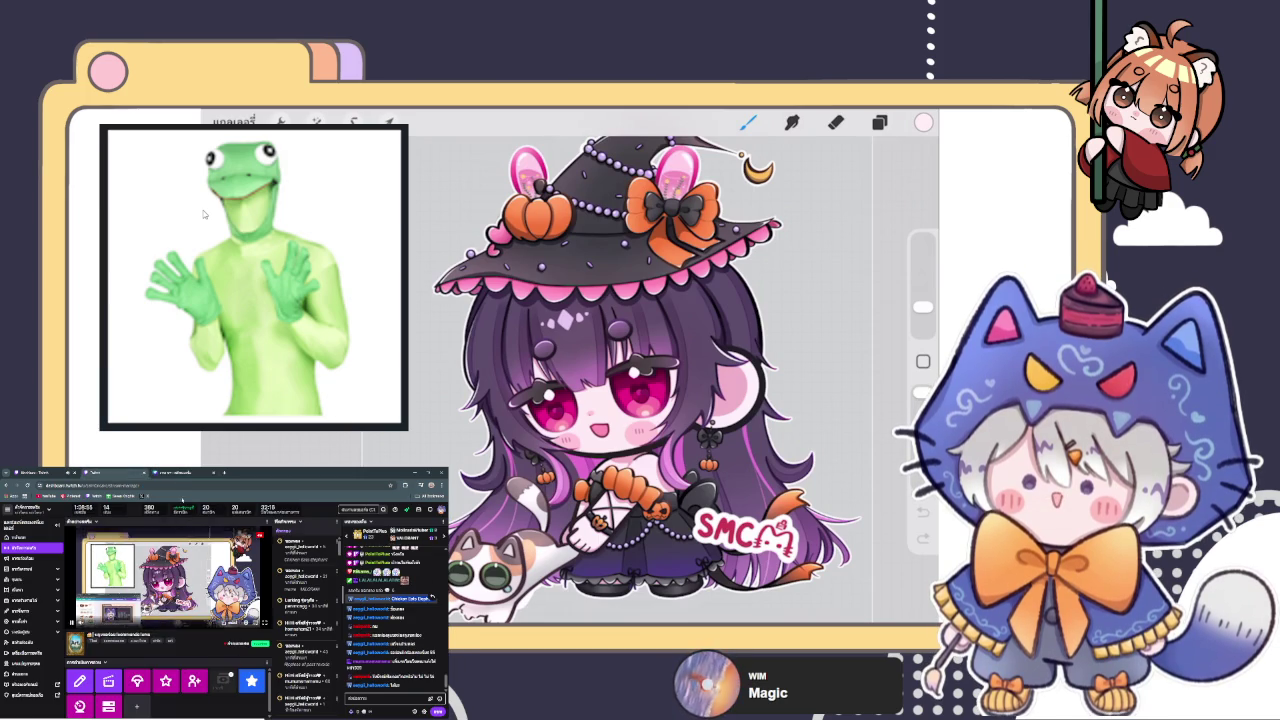
pyautogui.click(169, 471)
pyautogui.click(115, 471)
pyautogui.click(169, 471)
pyautogui.click(115, 471)
pyautogui.click(169, 471)
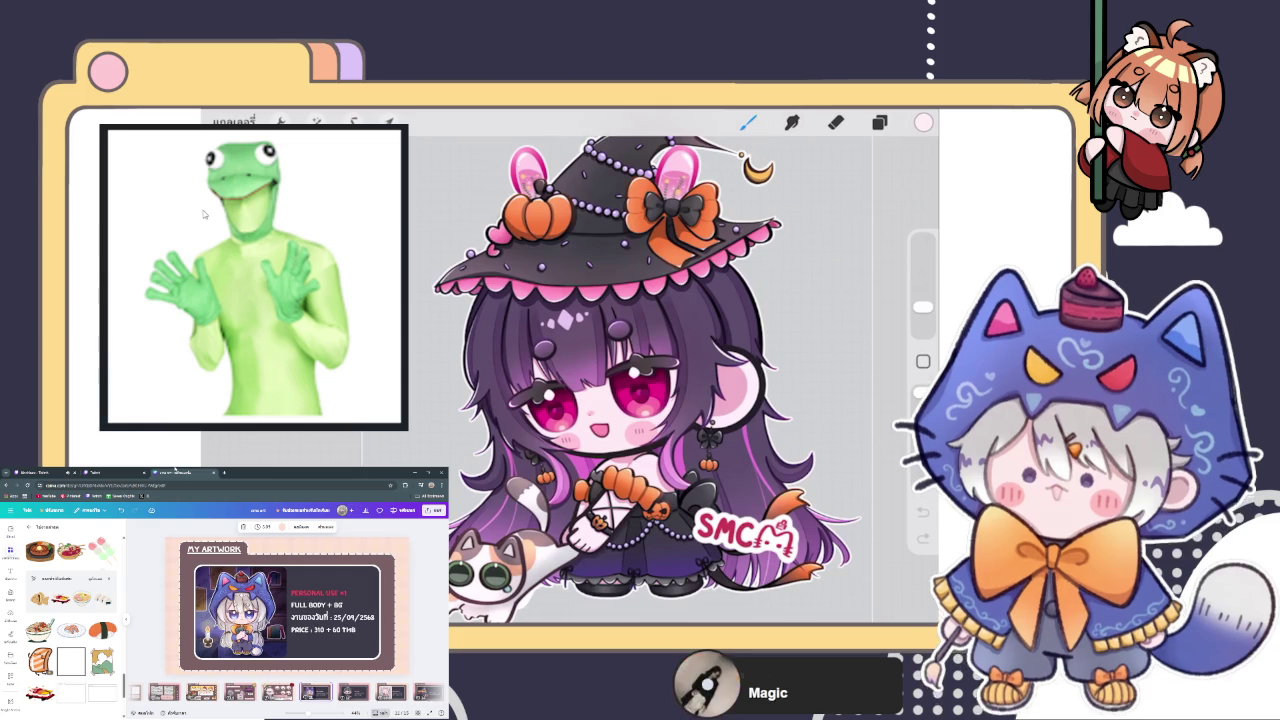
pyautogui.click(115, 471)
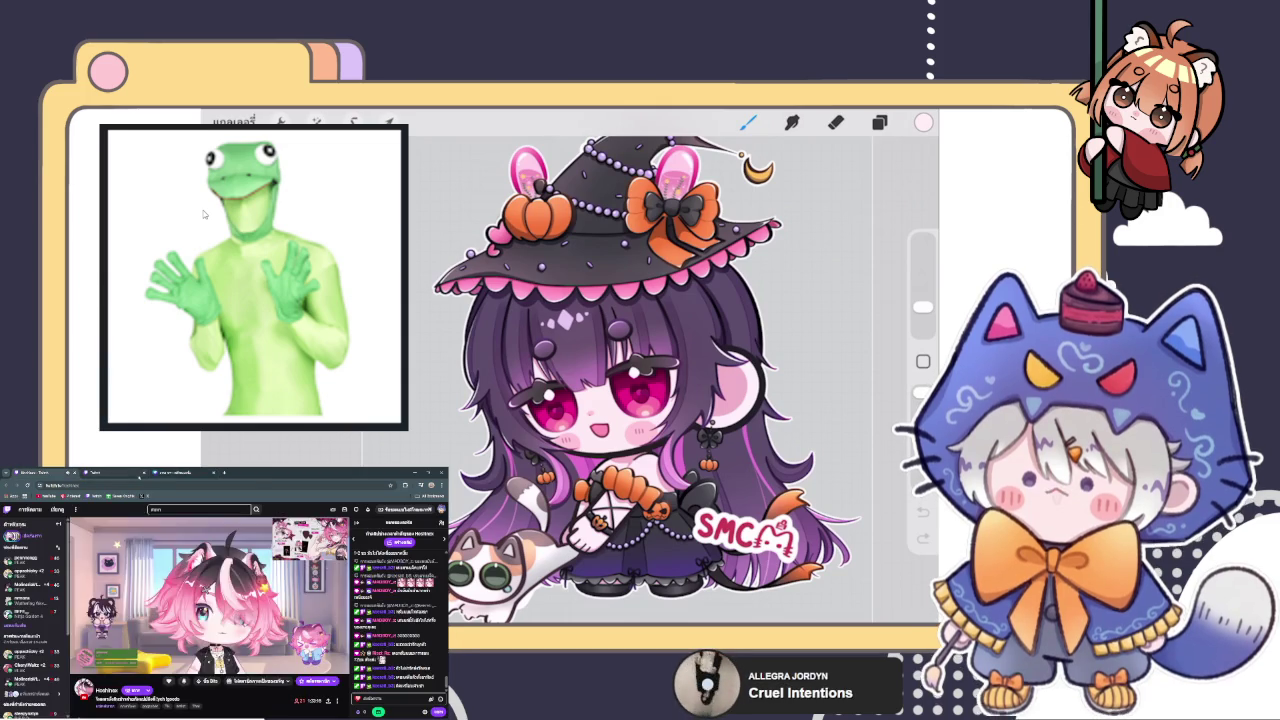
pyautogui.click(169, 471)
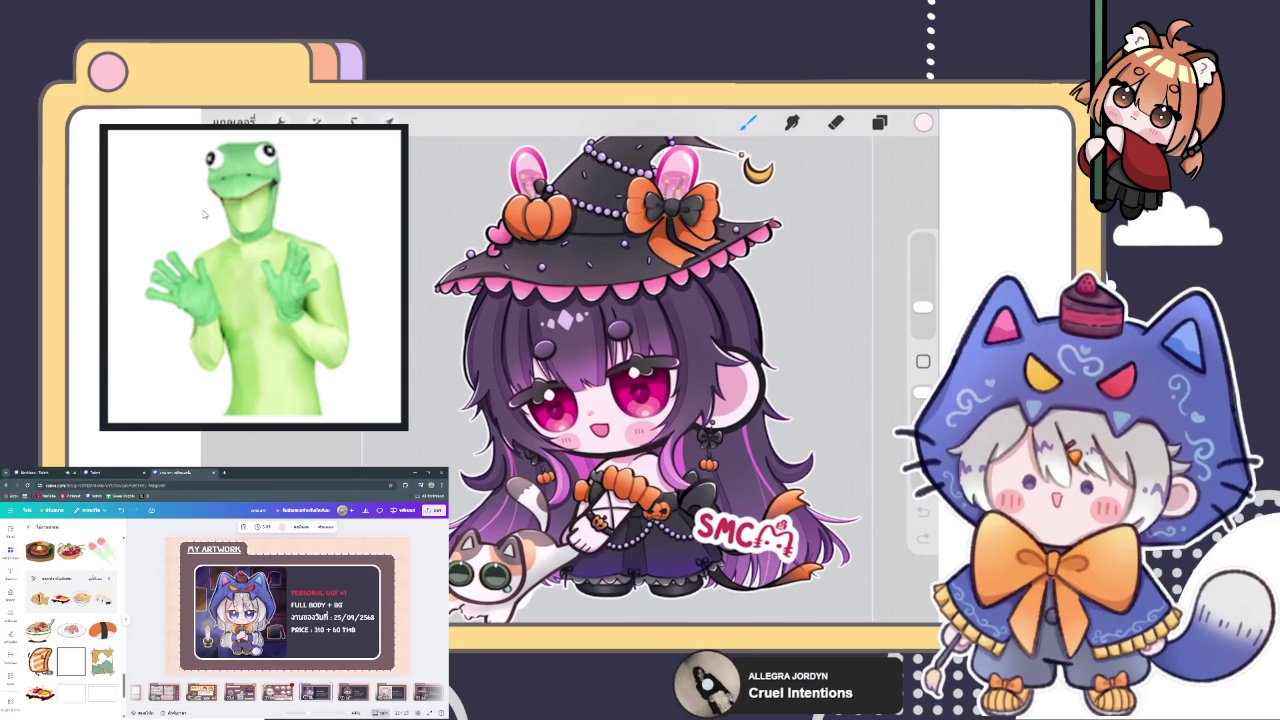